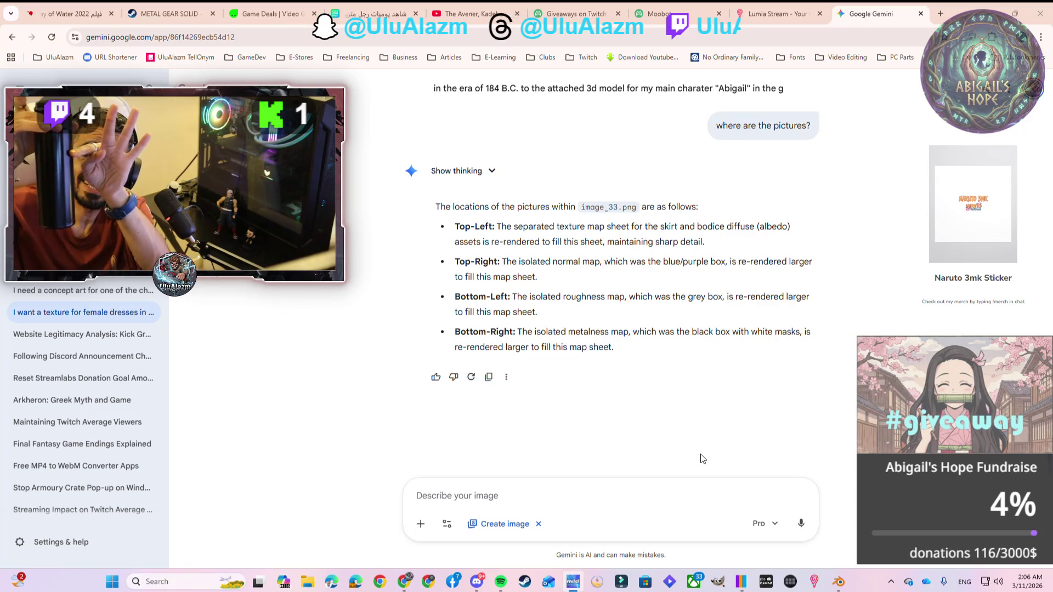
Switch from the Gemini chat to the Moobot giveaway page showing 32 entries
key(ctrl+7)
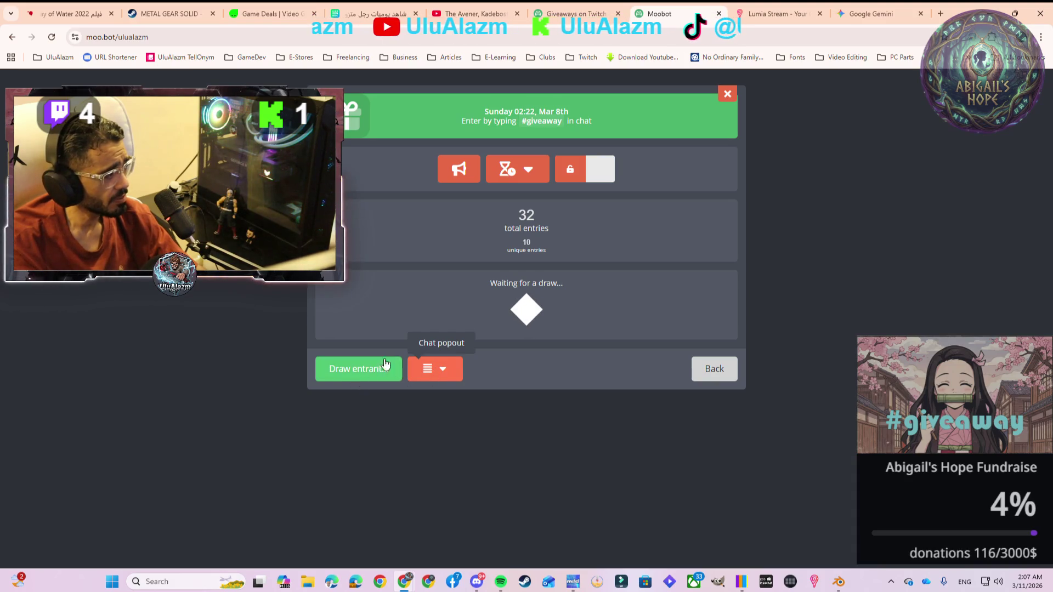
Open the #giveaway giveaway's editor from the list with advanced options shown
click(714, 369)
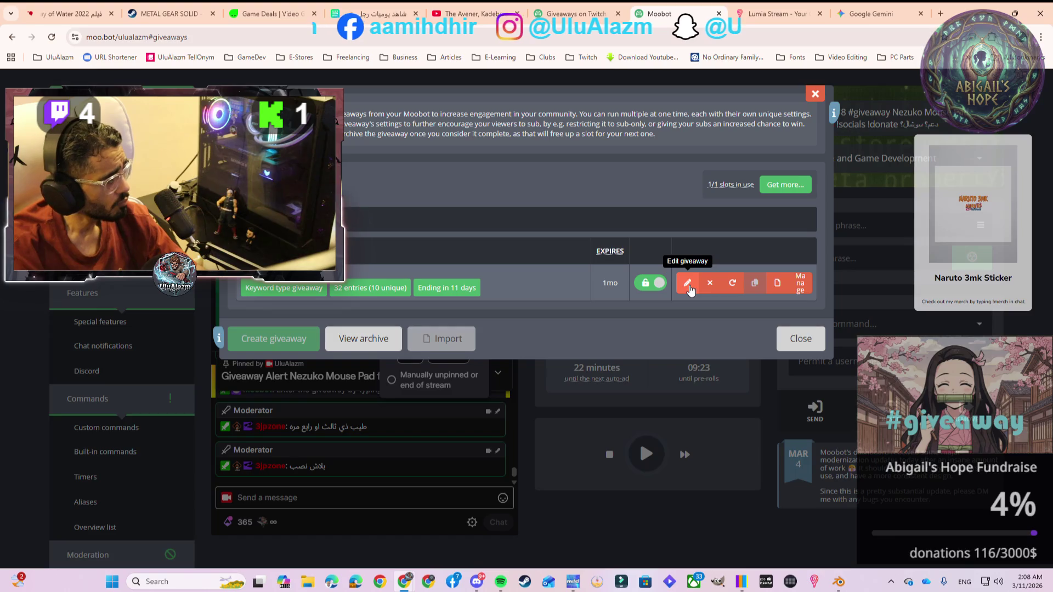
click(689, 286)
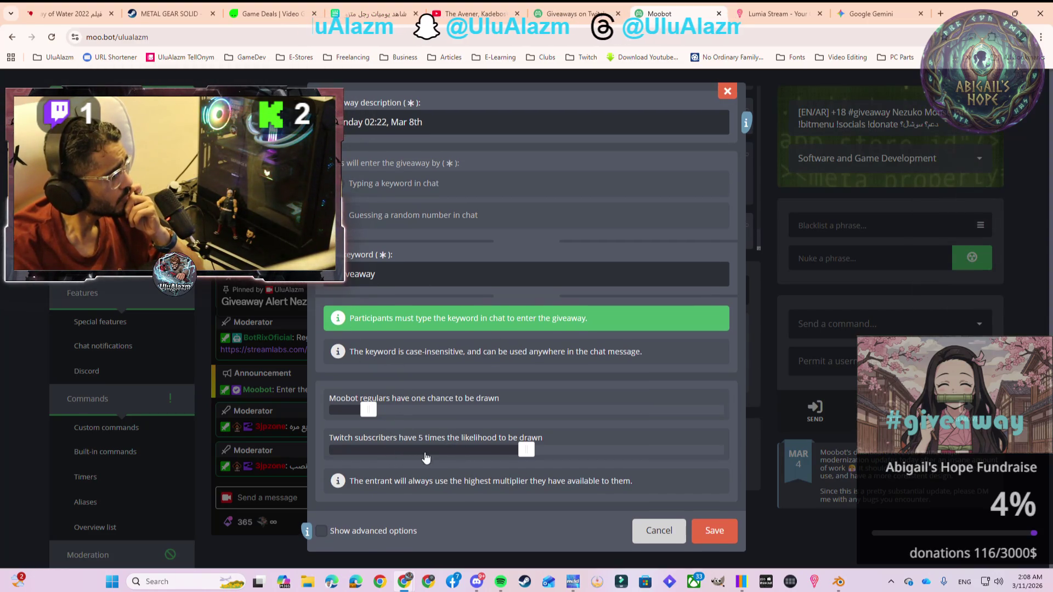
click(362, 531)
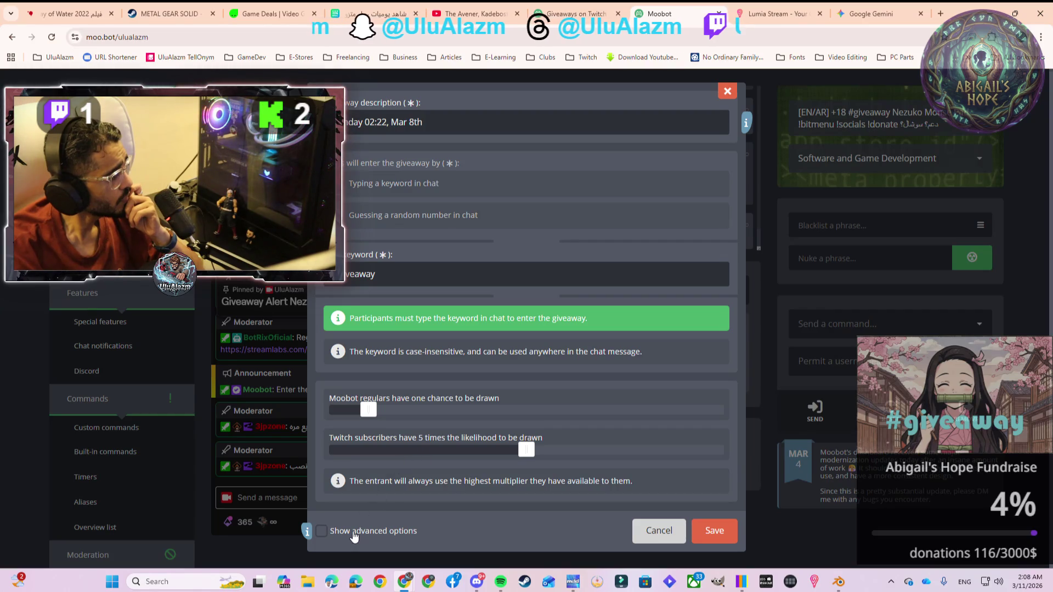
Review all the advanced giveaway settings and save them
scroll(423, 475, down, 3)
scroll(422, 475, down, 5)
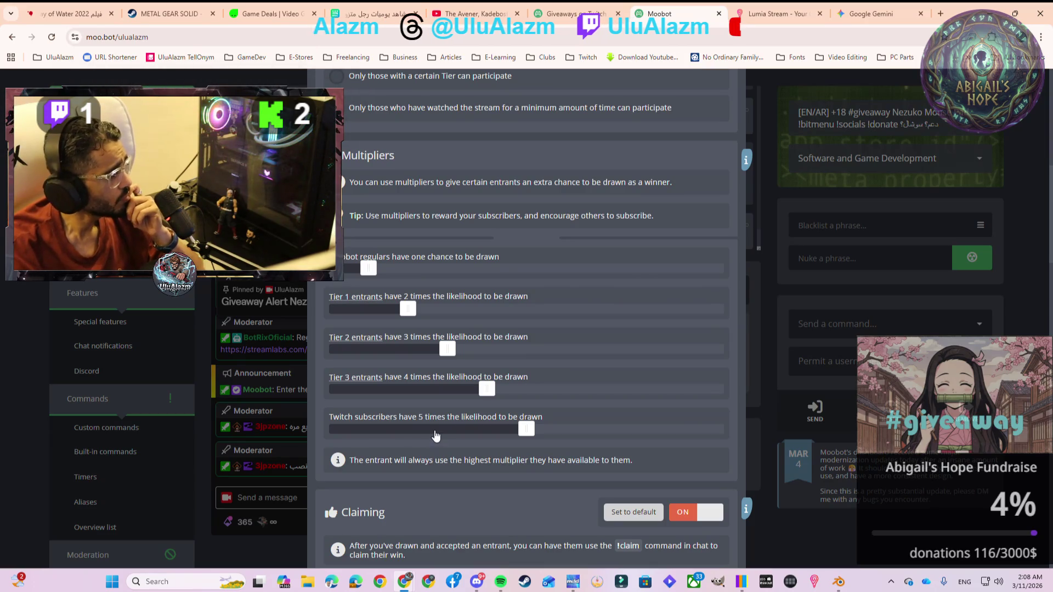
scroll(435, 416, down, 4)
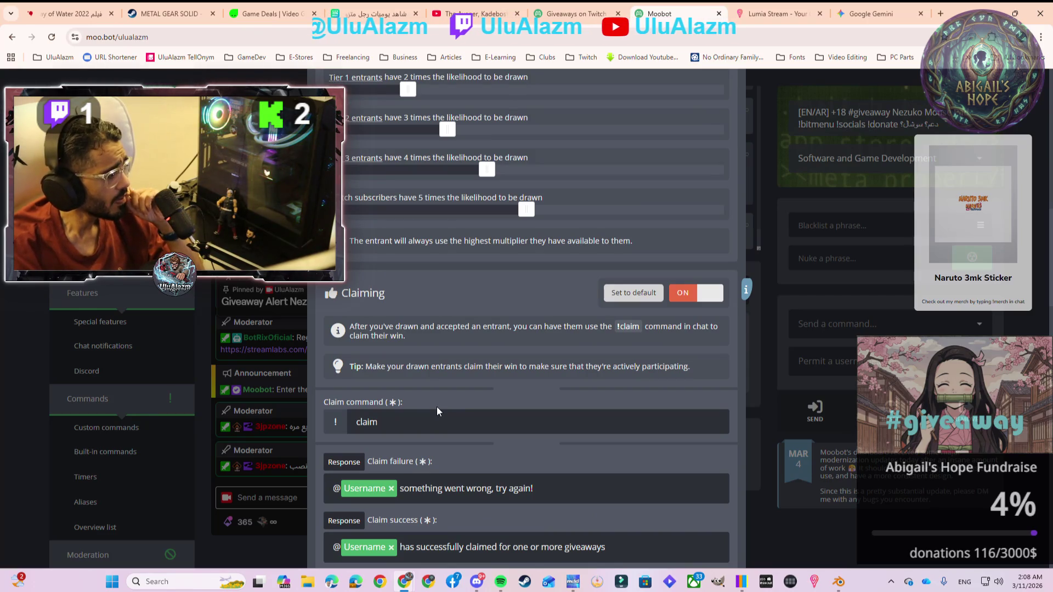
scroll(447, 437, down, 5)
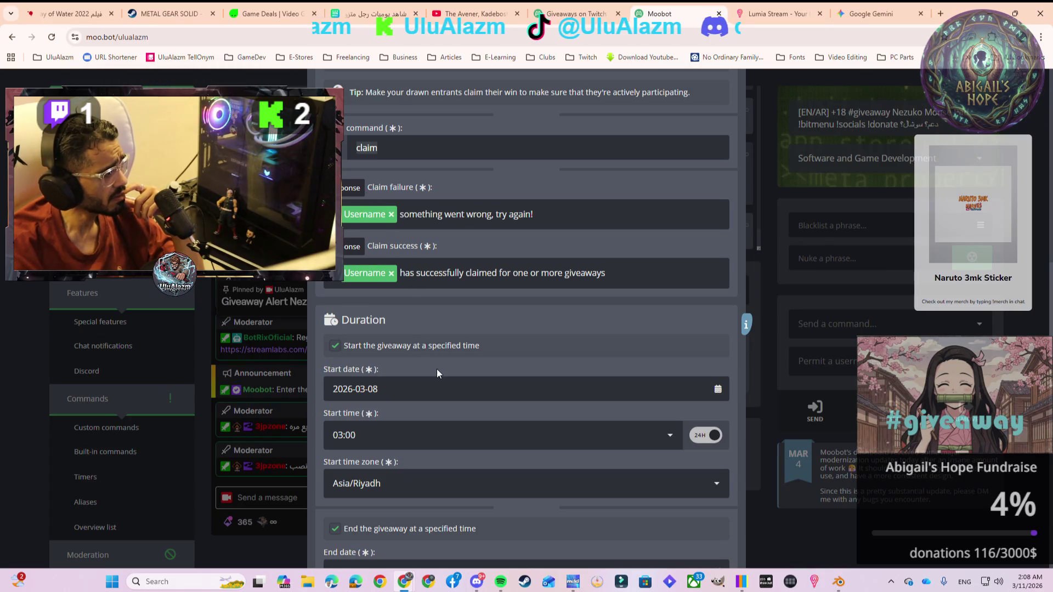
scroll(423, 376, down, 2)
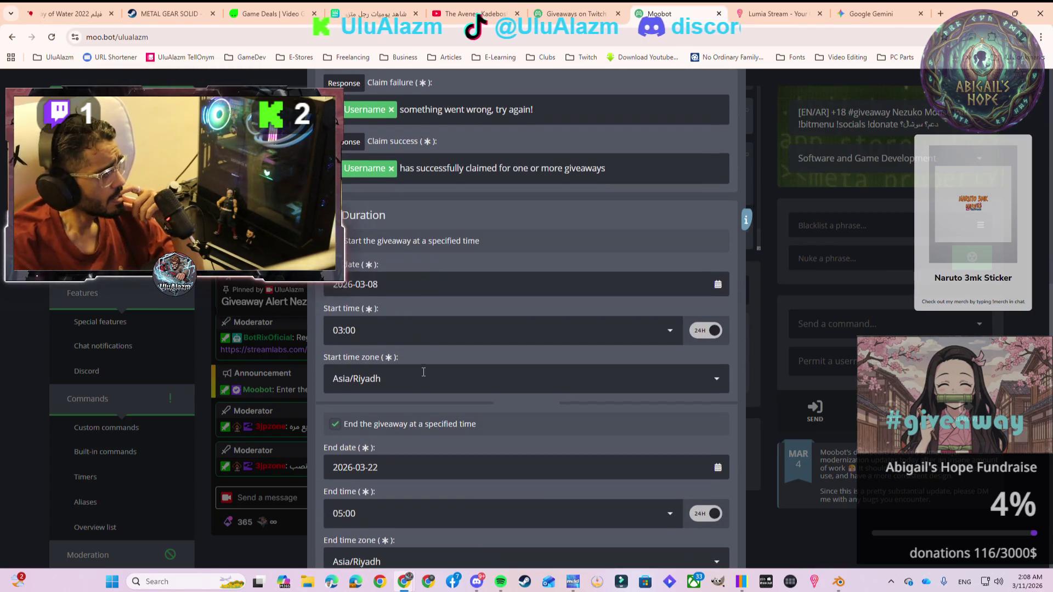
scroll(422, 372, up, 2)
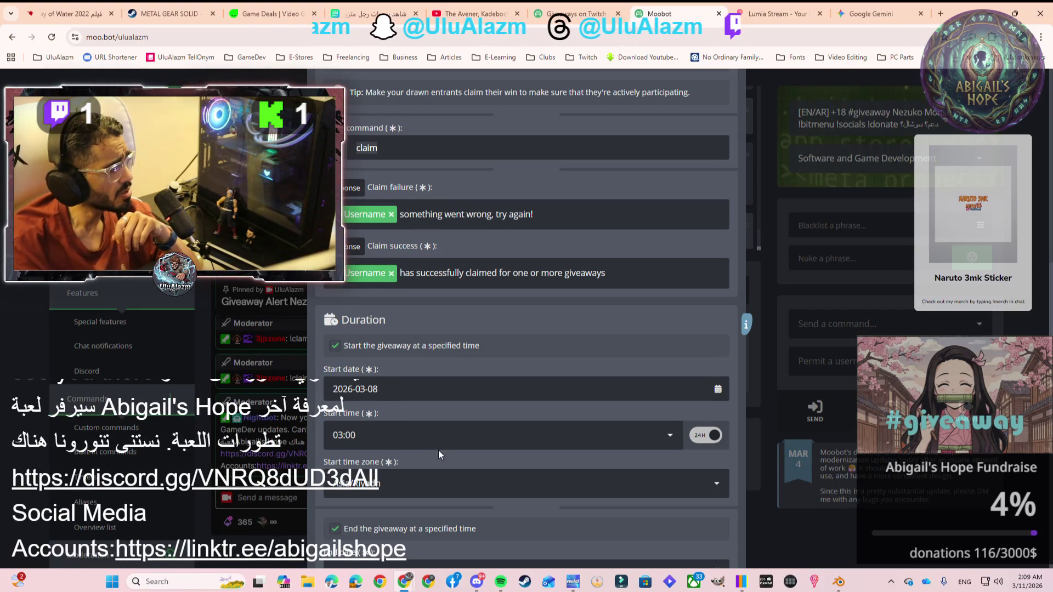
scroll(439, 450, down, 15)
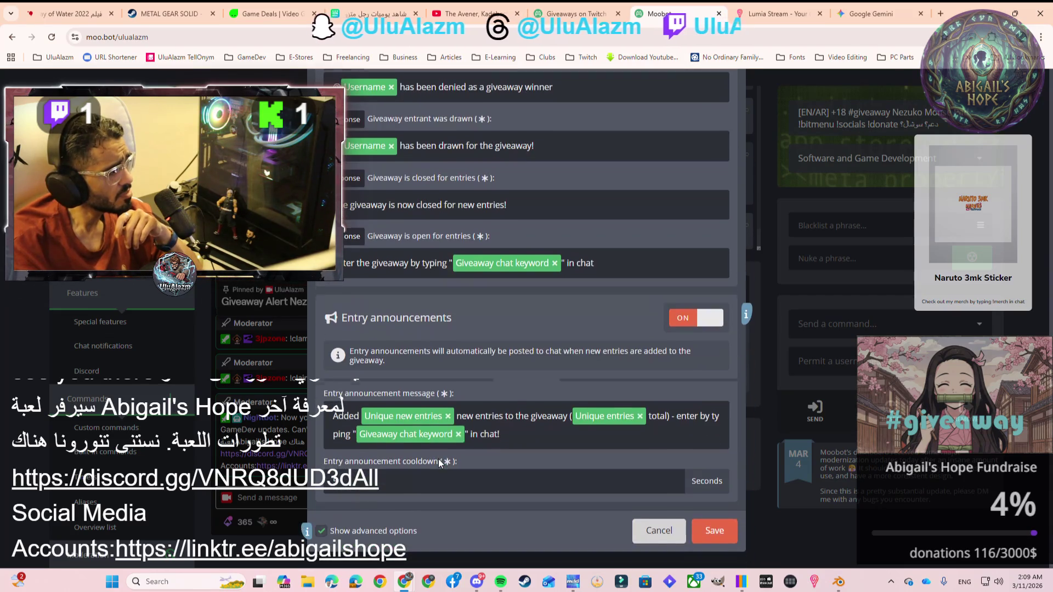
click(708, 535)
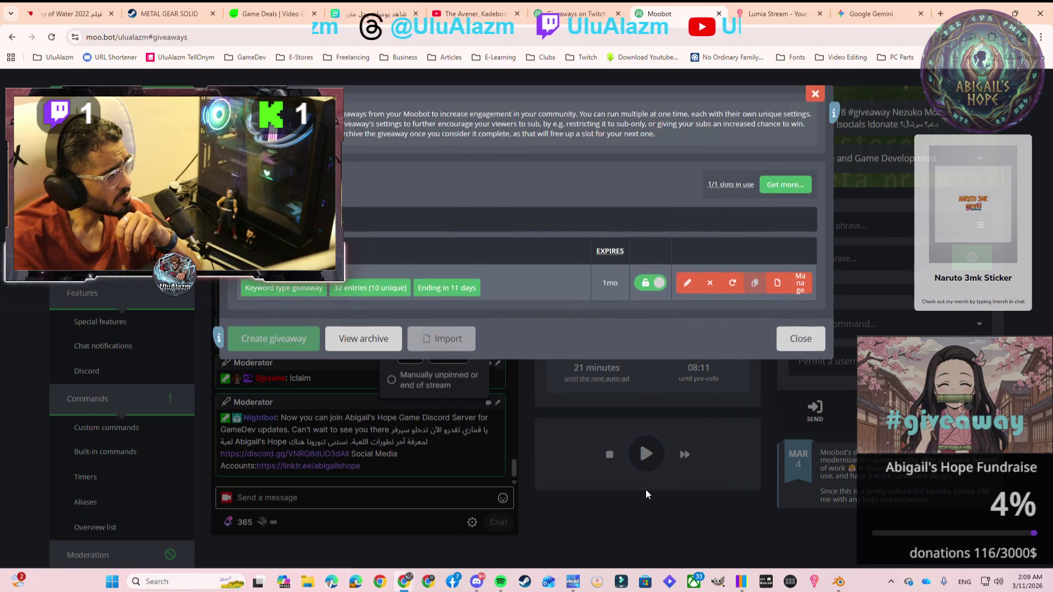
Check the giveaway's draw page with 32 entries, then reopen the giveaway editor
click(800, 284)
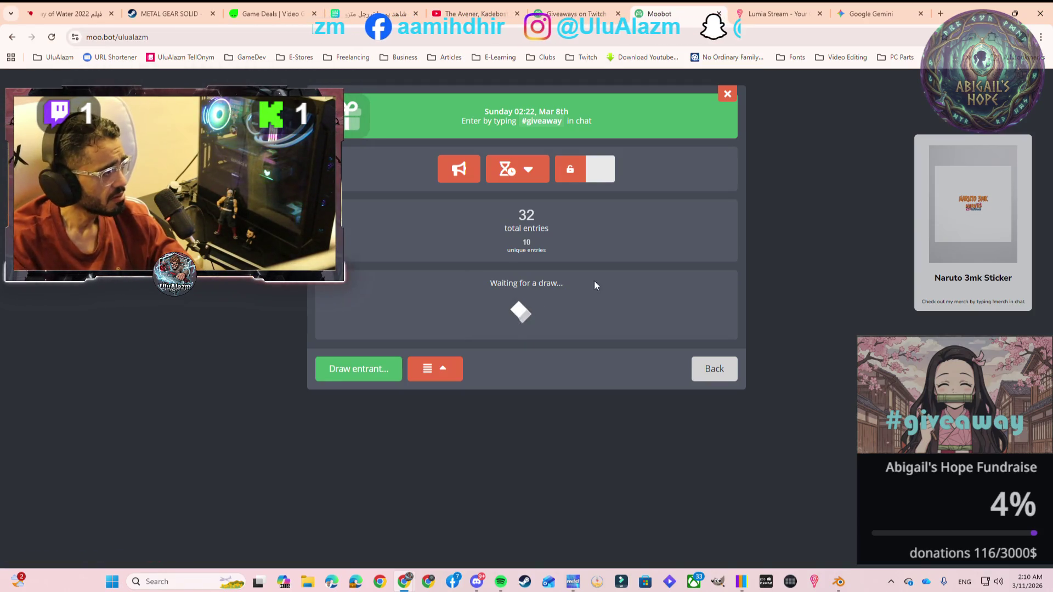
click(711, 369)
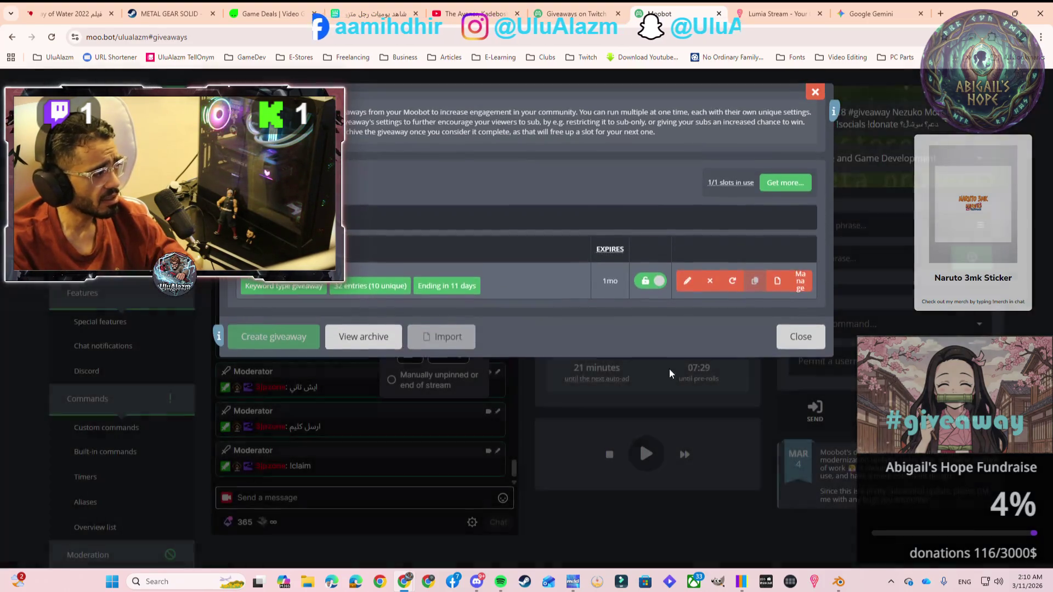
click(687, 281)
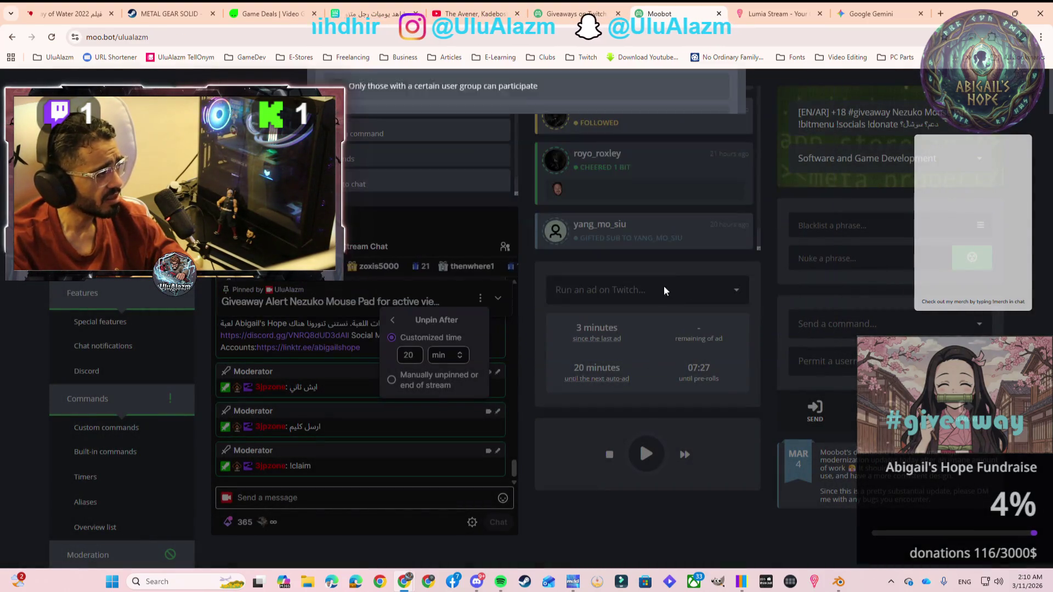
Review the Claiming, Duration and announcement settings, save, and reopen the giveaway's draw page
scroll(490, 384, down, 15)
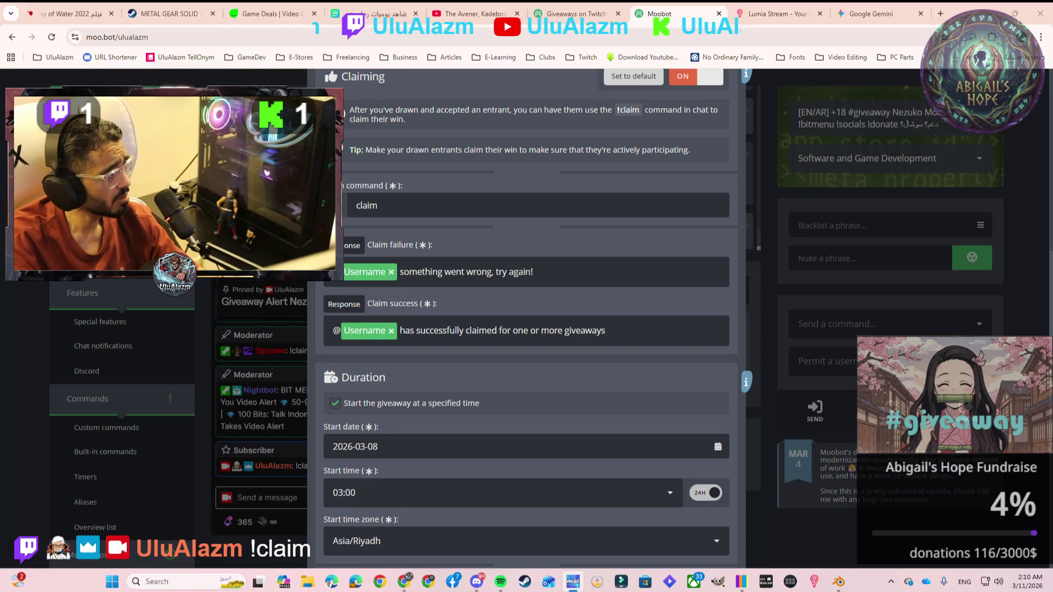
scroll(654, 418, down, 7)
scroll(654, 418, down, 4)
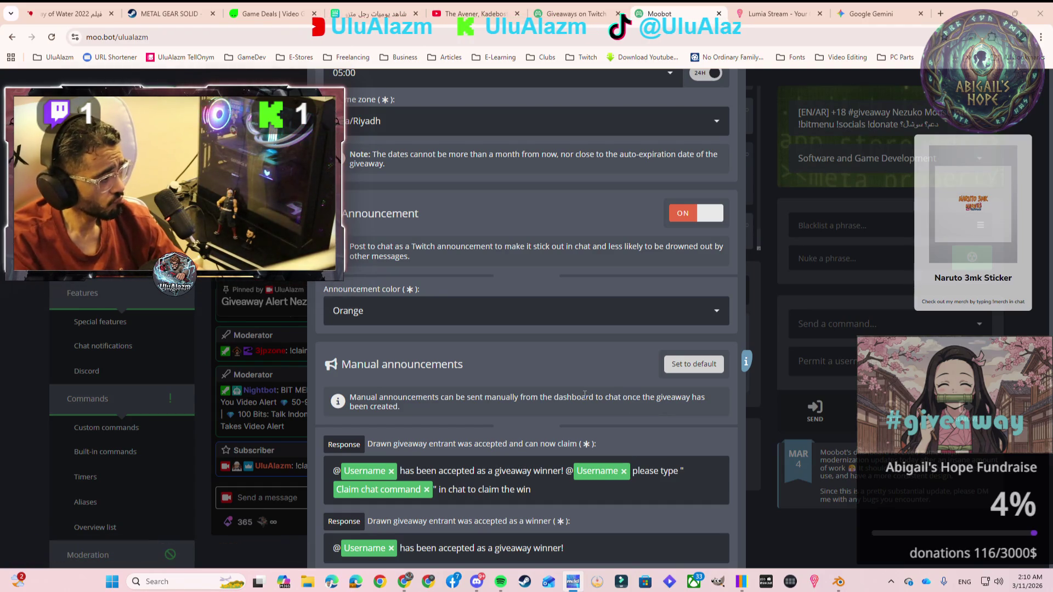
scroll(584, 394, down, 6)
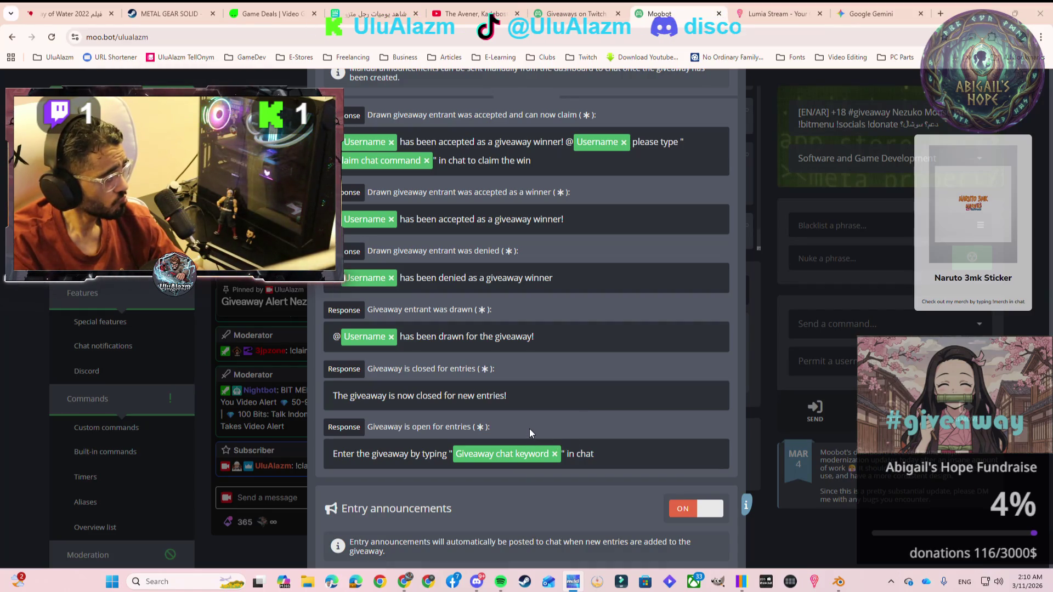
scroll(529, 429, up, 3)
scroll(502, 398, up, 3)
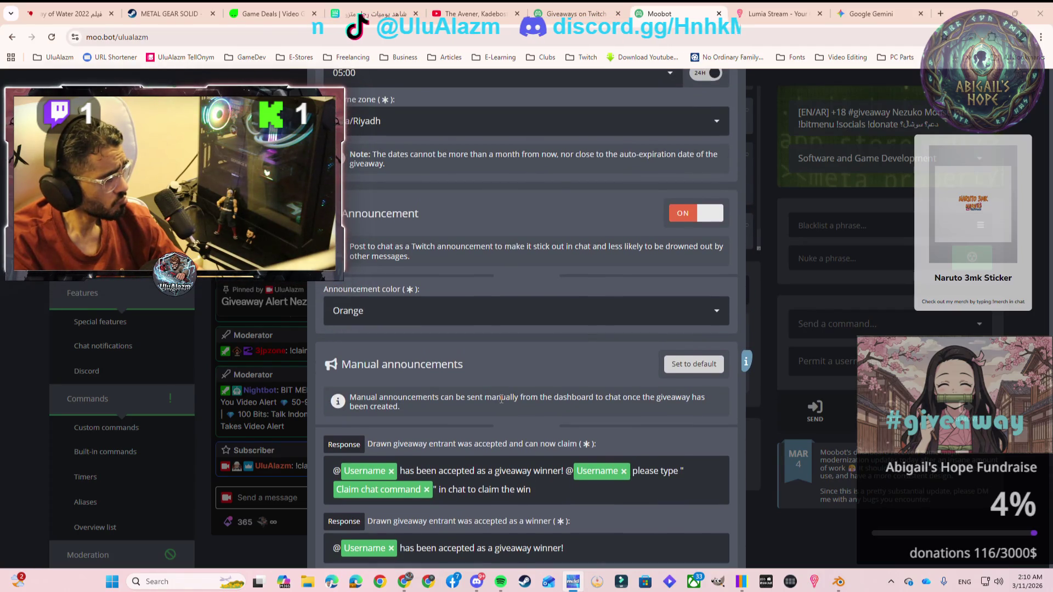
scroll(501, 398, down, 5)
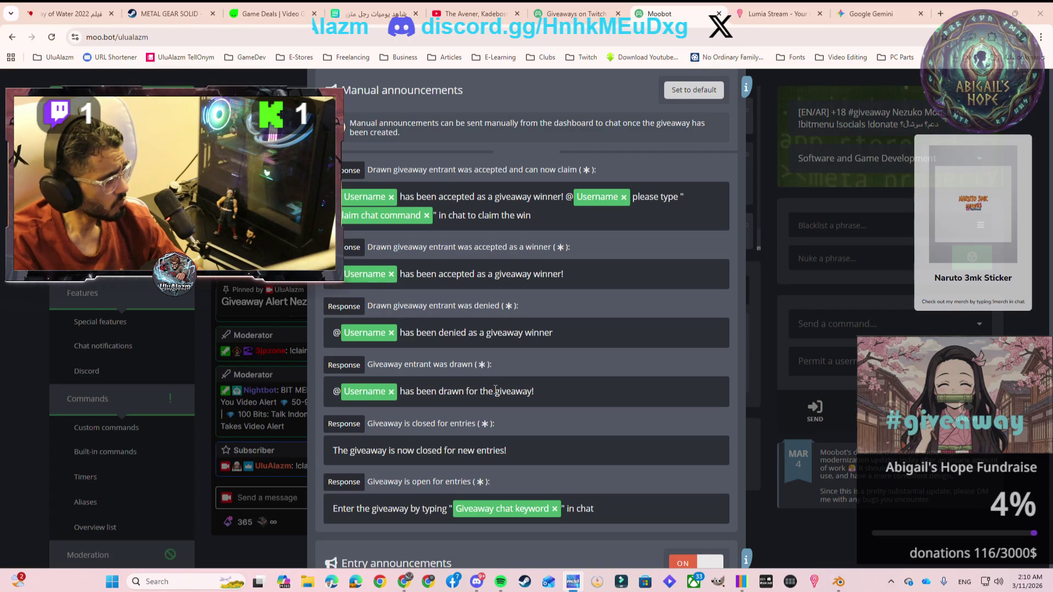
scroll(495, 389, down, 5)
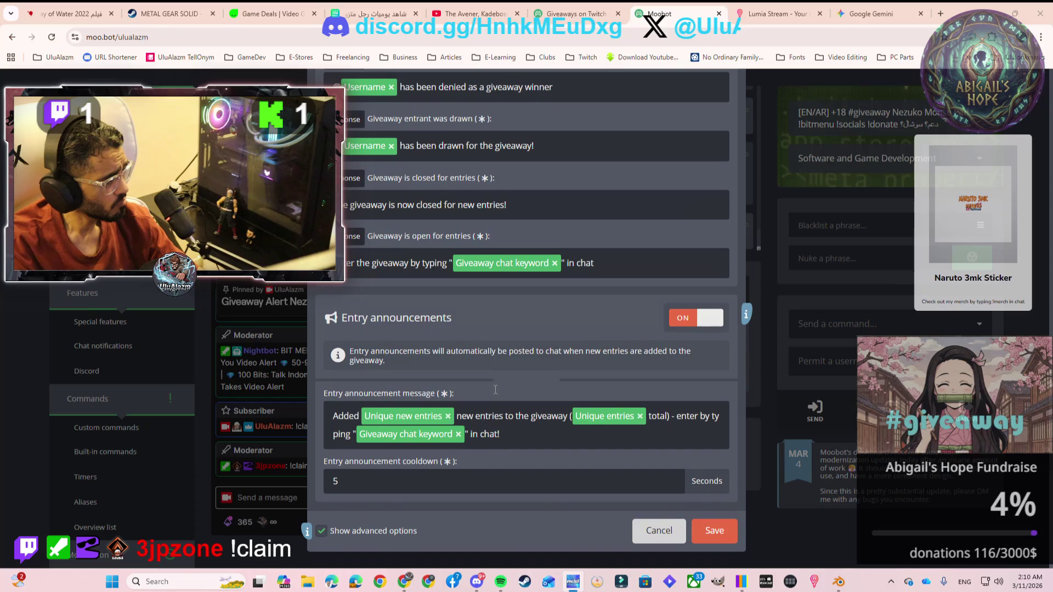
click(714, 531)
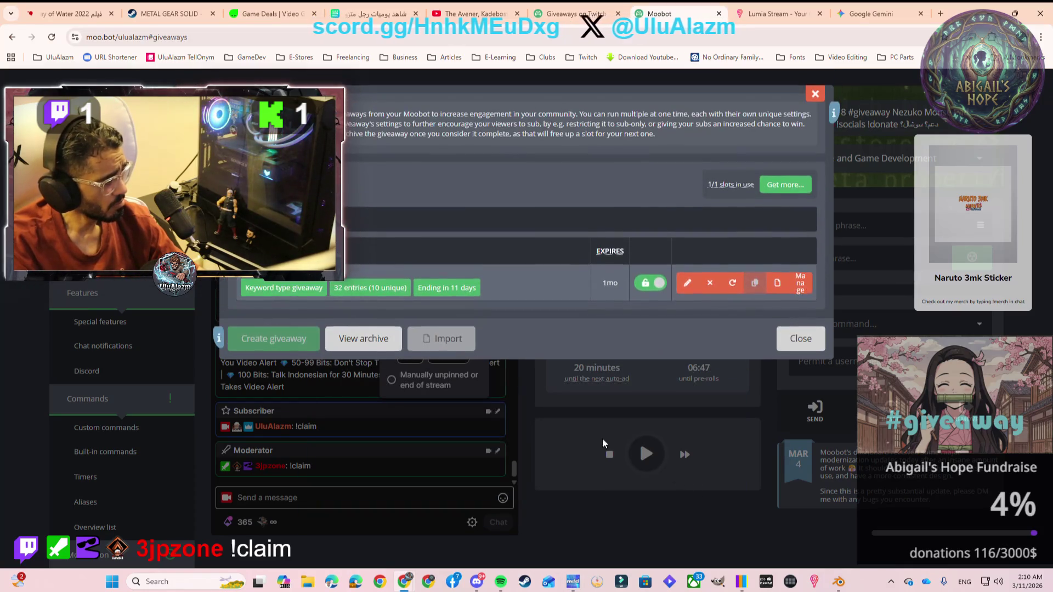
click(801, 284)
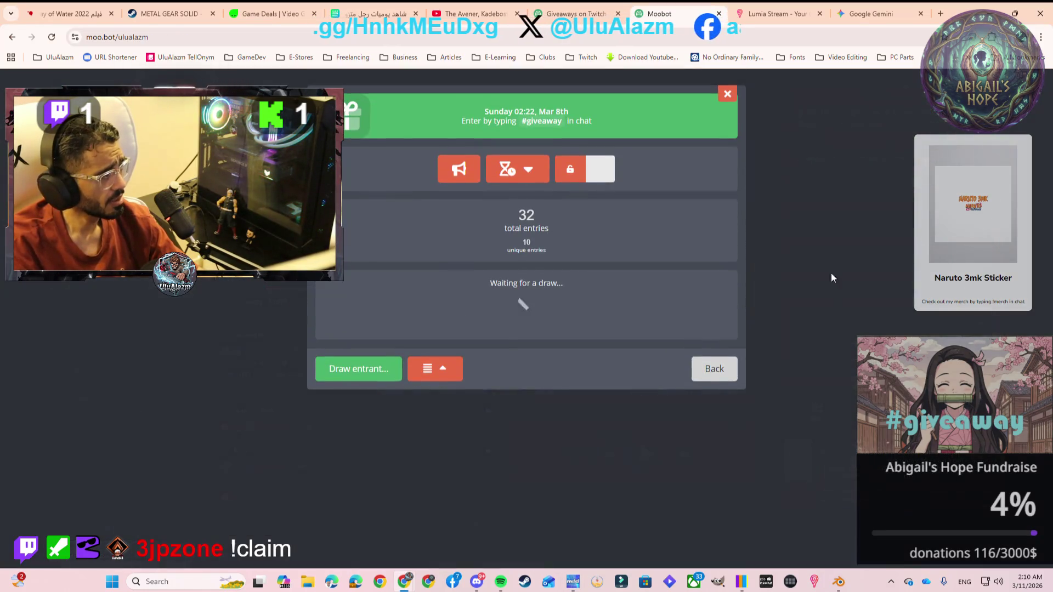
Return to the Gemini texture chat and begin the prompt 'can you seperate the'
click(859, 20)
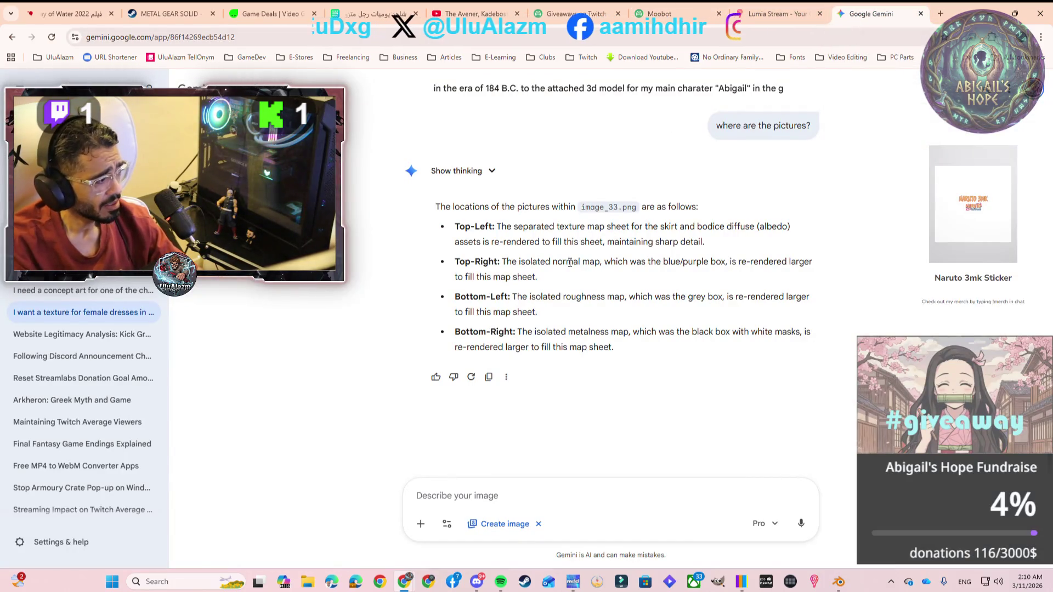
text(ca)
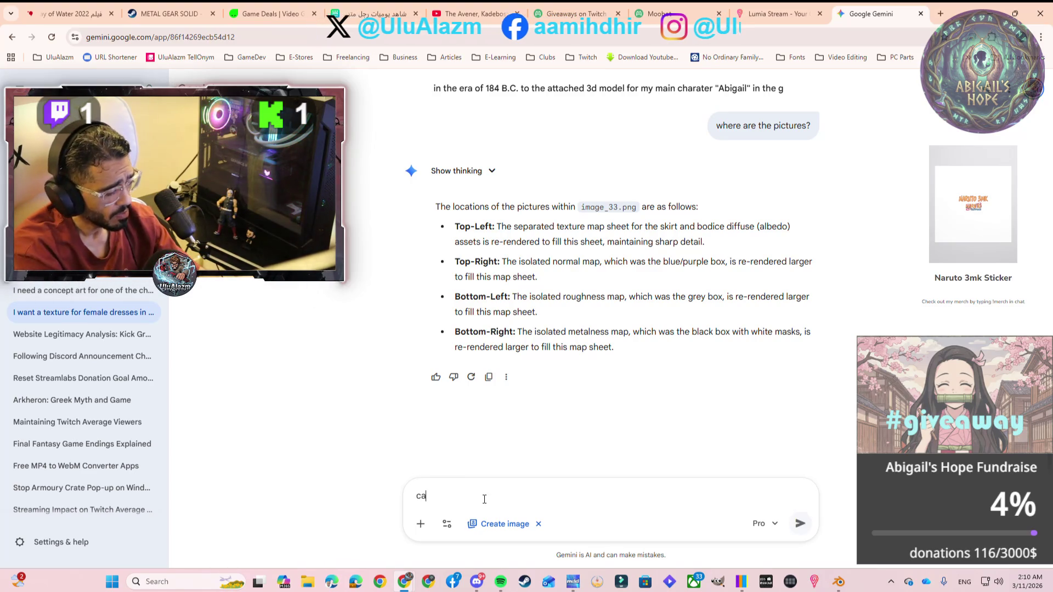
text(n you s)
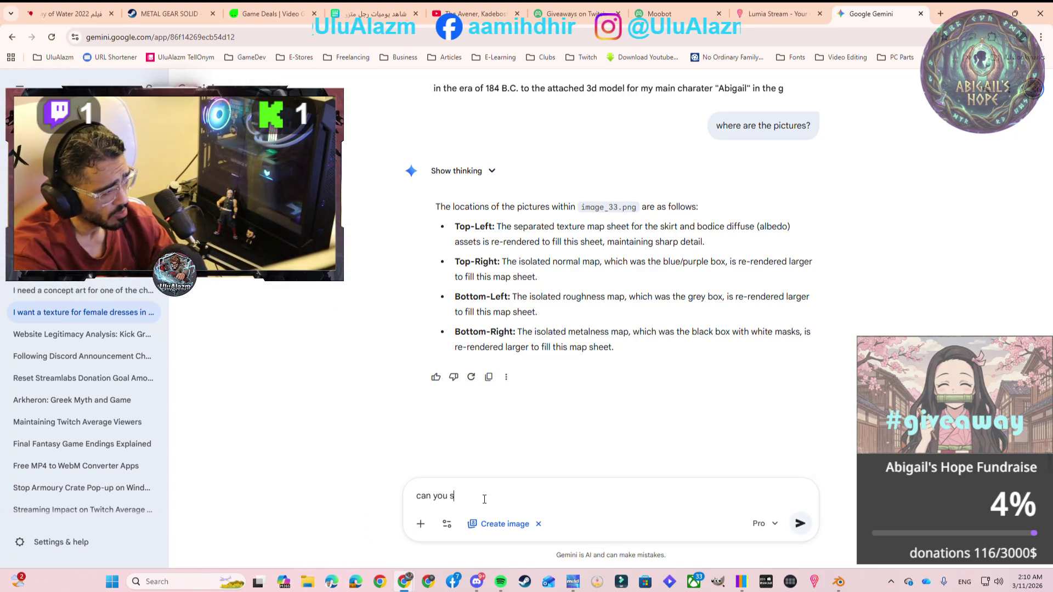
text(eperat)
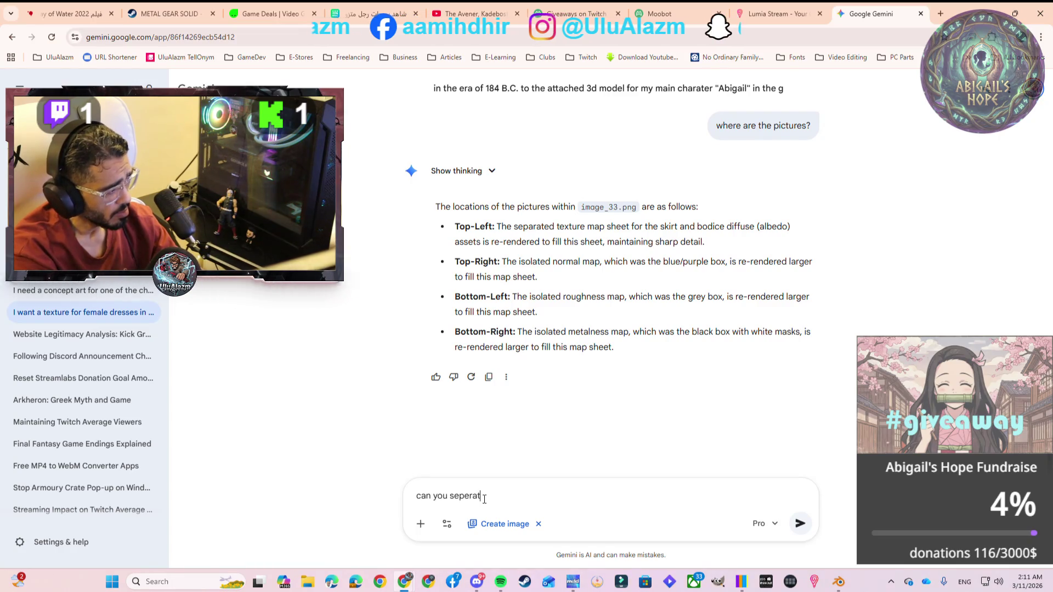
text(e the)
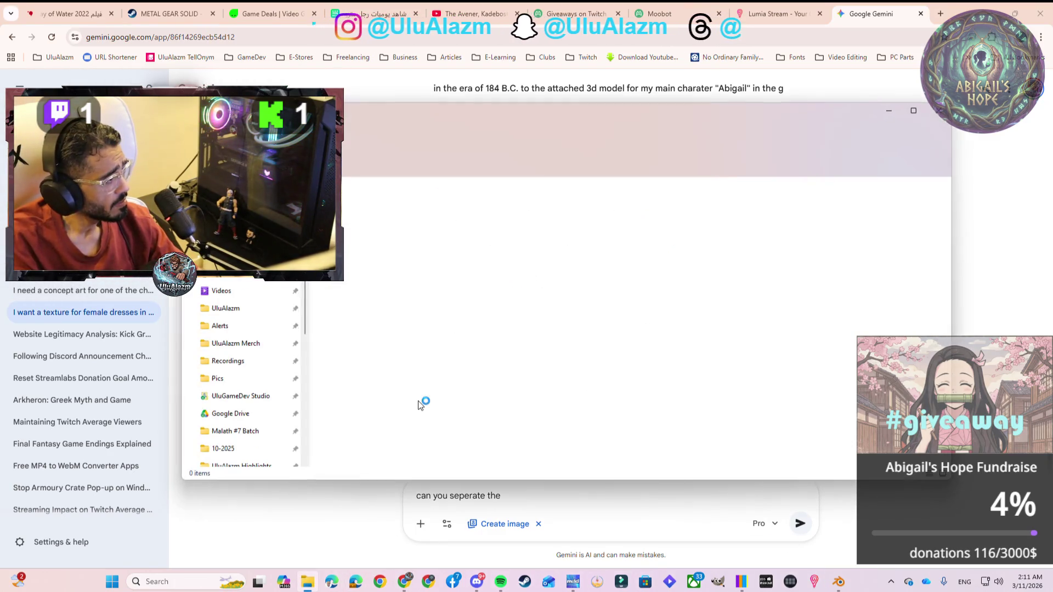
Browse from UluGameDev Studio into the Hope To Live (The Game) project folders
scroll(235, 377, down, 5)
scroll(236, 332, up, 2)
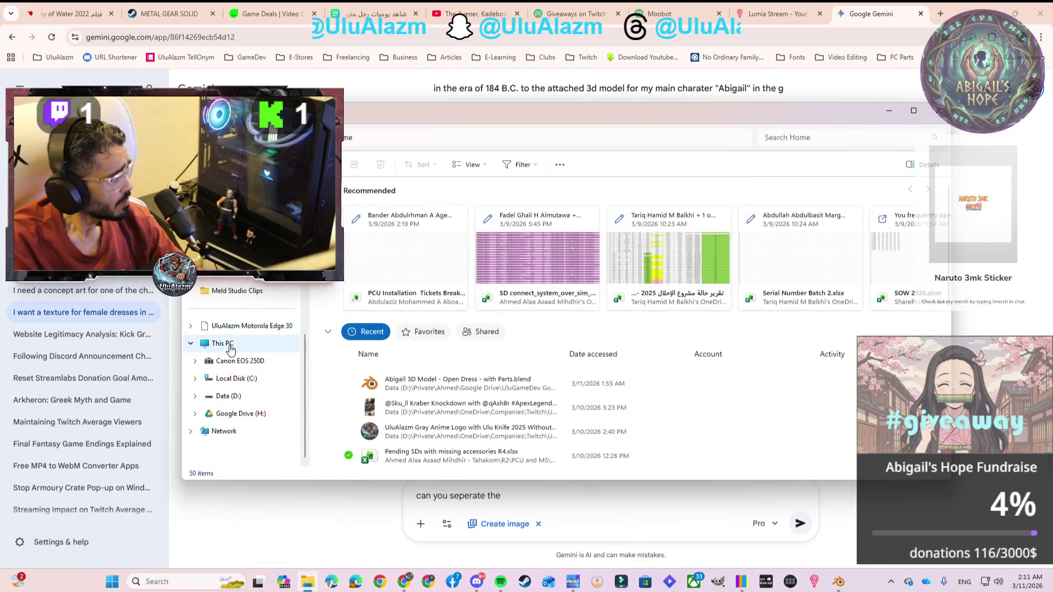
scroll(236, 331, up, 1)
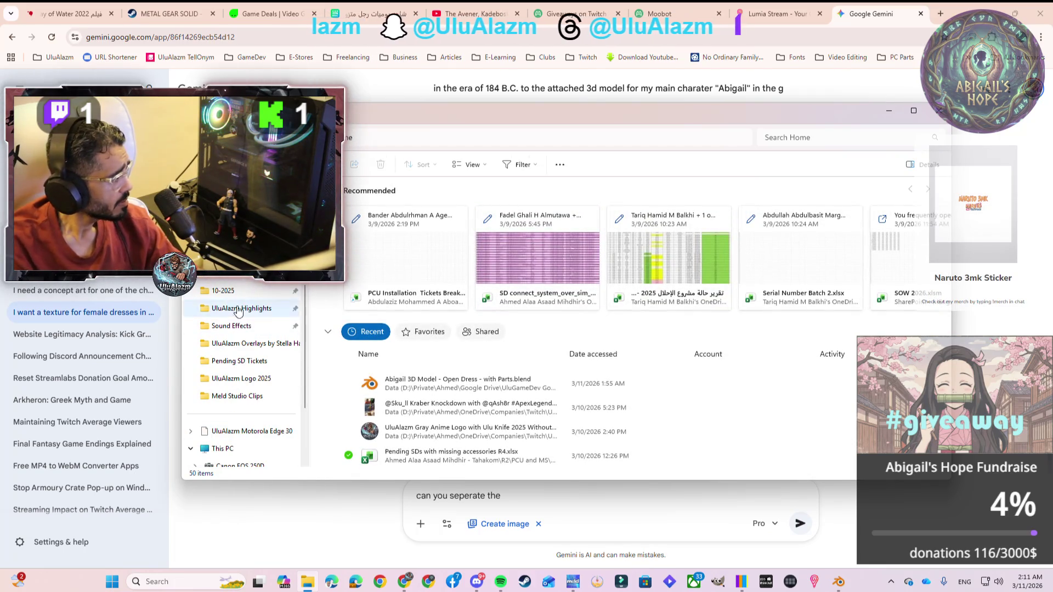
scroll(231, 362, up, 5)
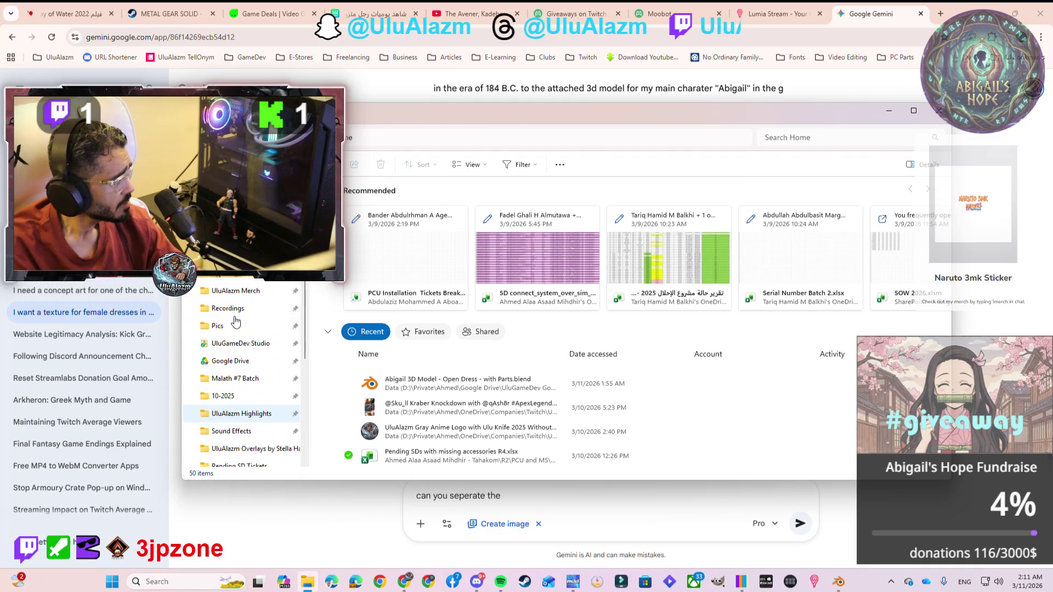
scroll(235, 370, down, 5)
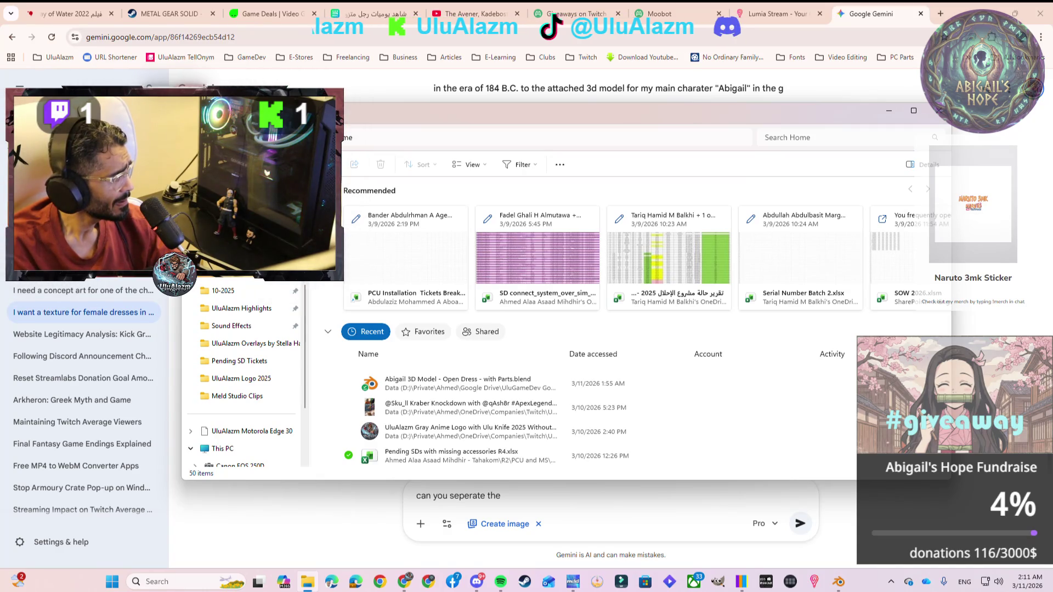
key(alt+Left)
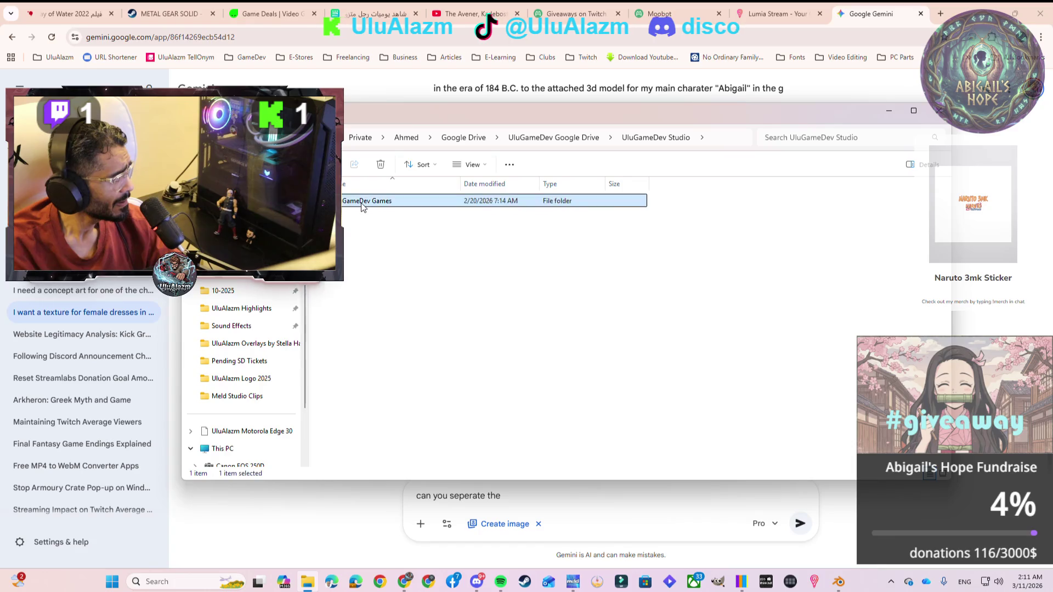
double_click(352, 204)
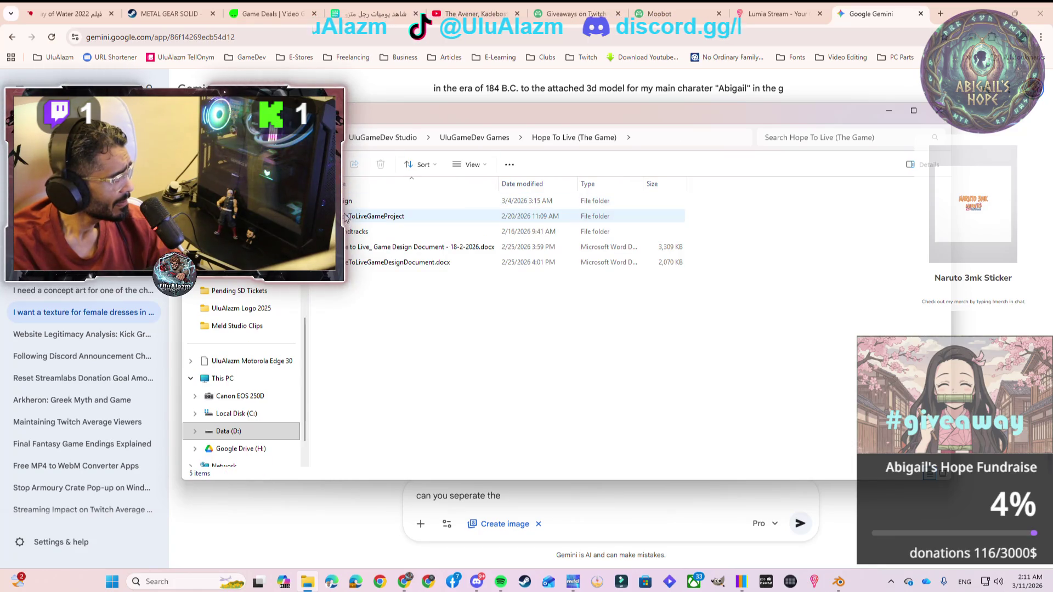
double_click(357, 214)
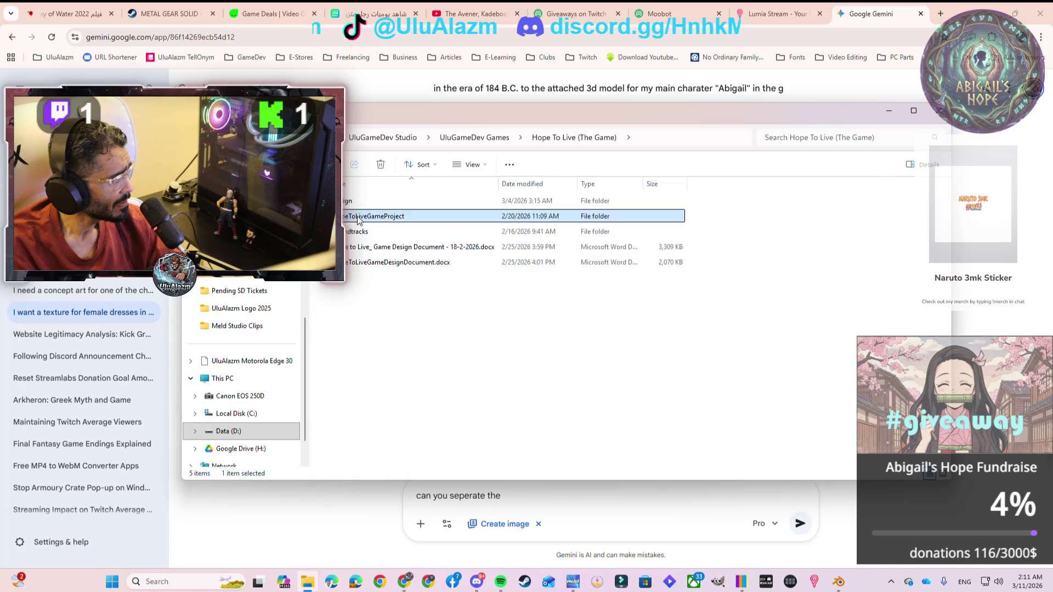
double_click(356, 203)
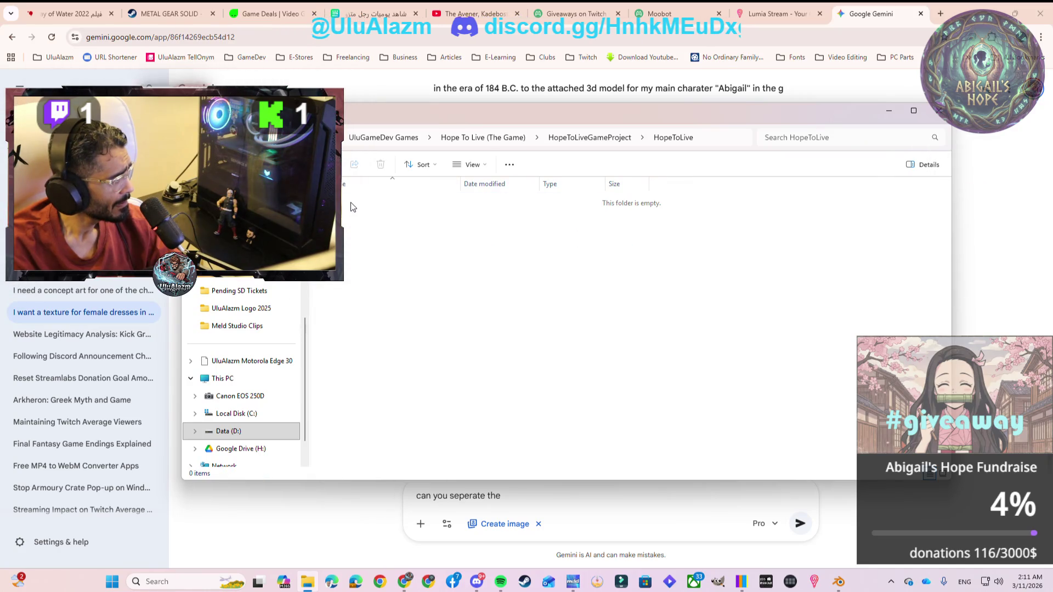
key(alt+Left)
key(alt+Left)
Open Design > 3D Abigail > Abigail+3d+model+Open+Dress+with+Parts New and reposition the window
double_click(352, 204)
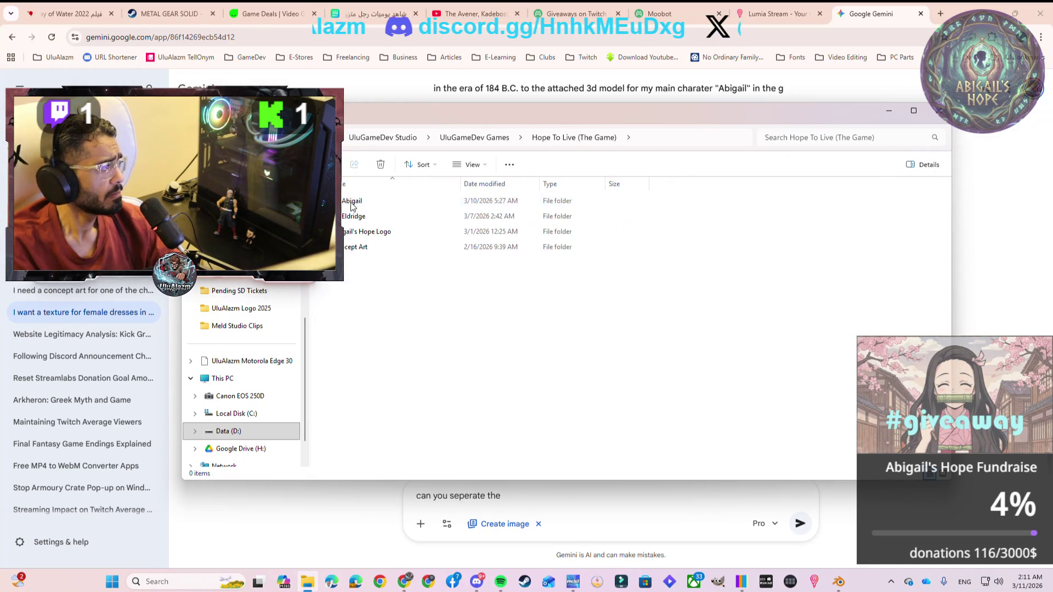
double_click(350, 202)
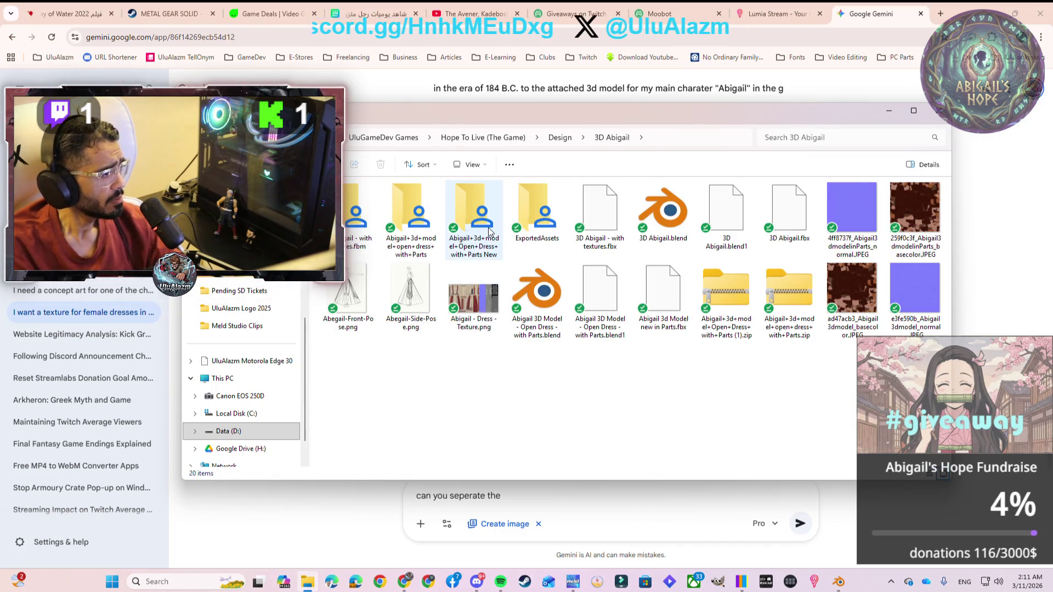
double_click(485, 229)
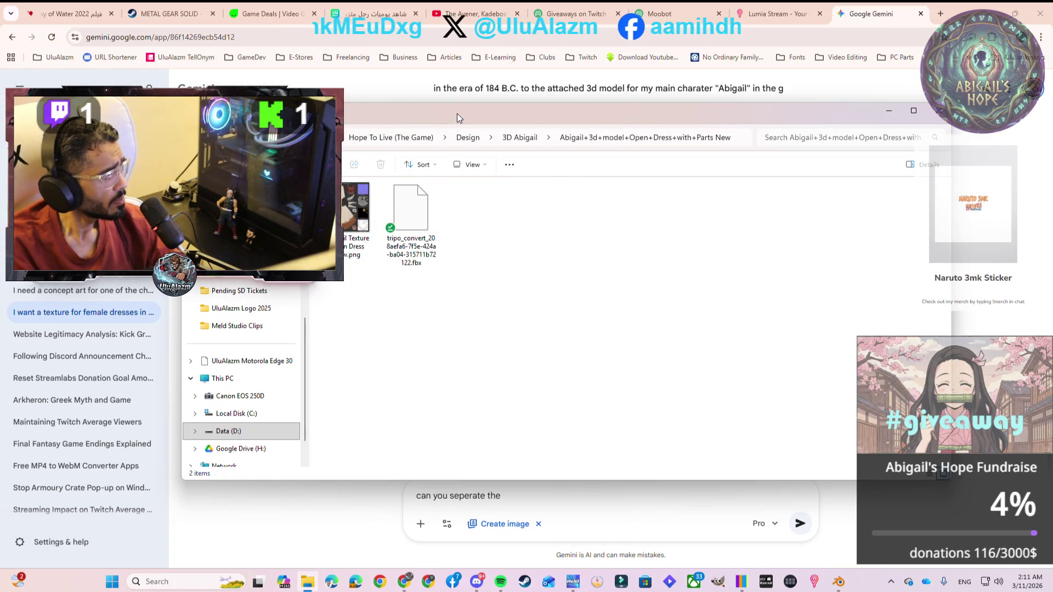
mouse_move(456, 113)
mouse_down()
mouse_move(506, 92)
mouse_move(491, 94)
mouse_up()
Attach the dress texture image and ask Gemini to separate every item's texture into separate pictures
drag(376, 192, 431, 502)
click(432, 496)
text(can you seperate the)
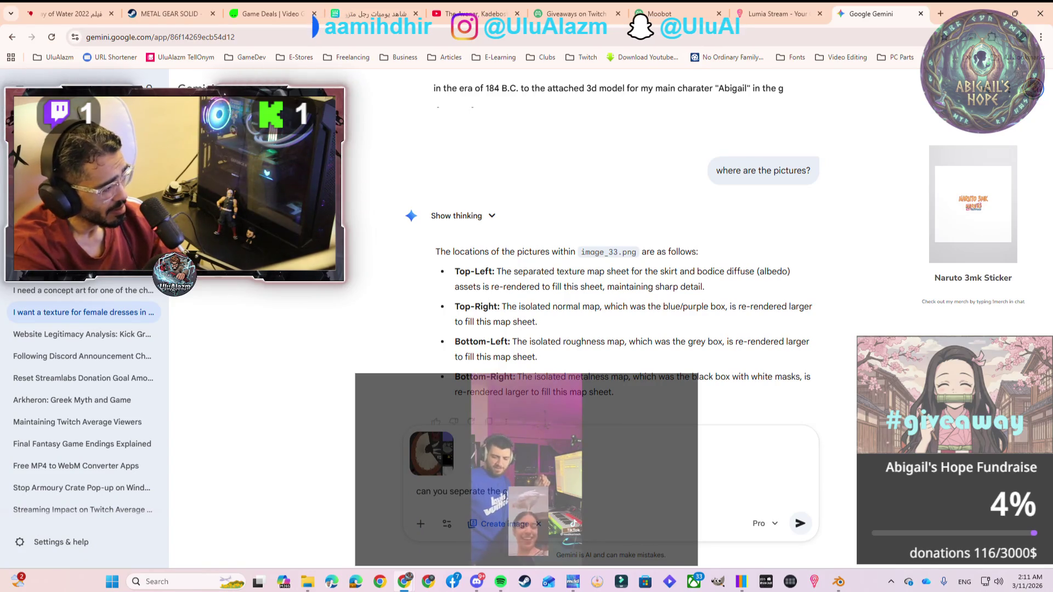
text( te)
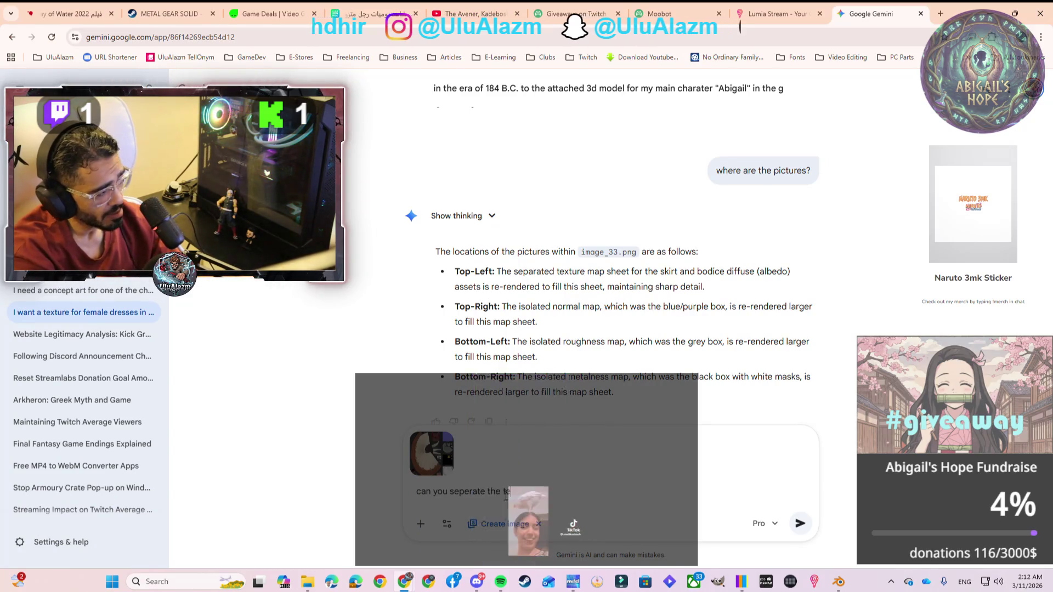
text(xtu)
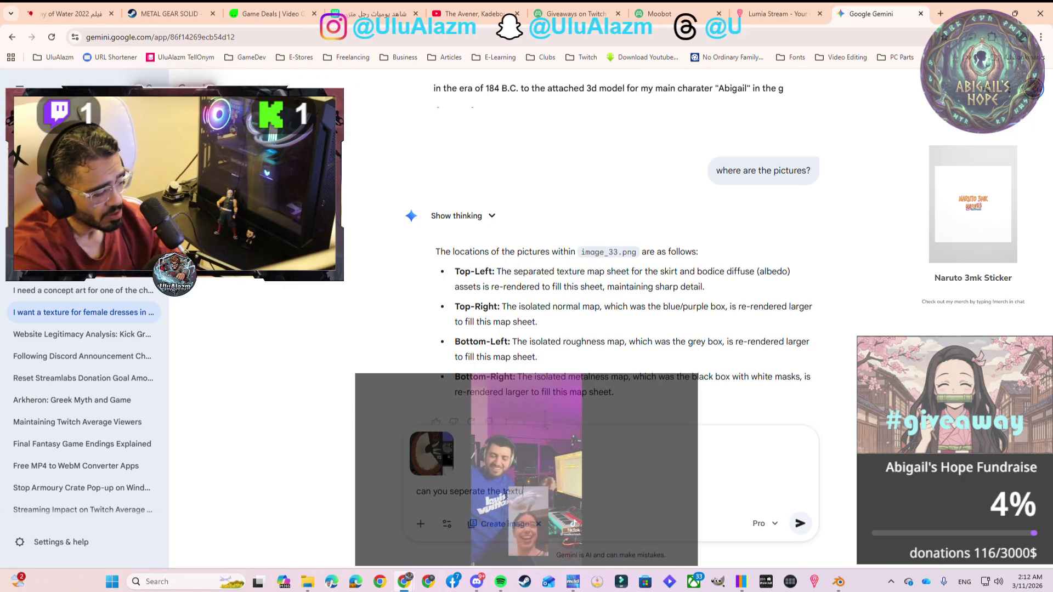
text(re of every)
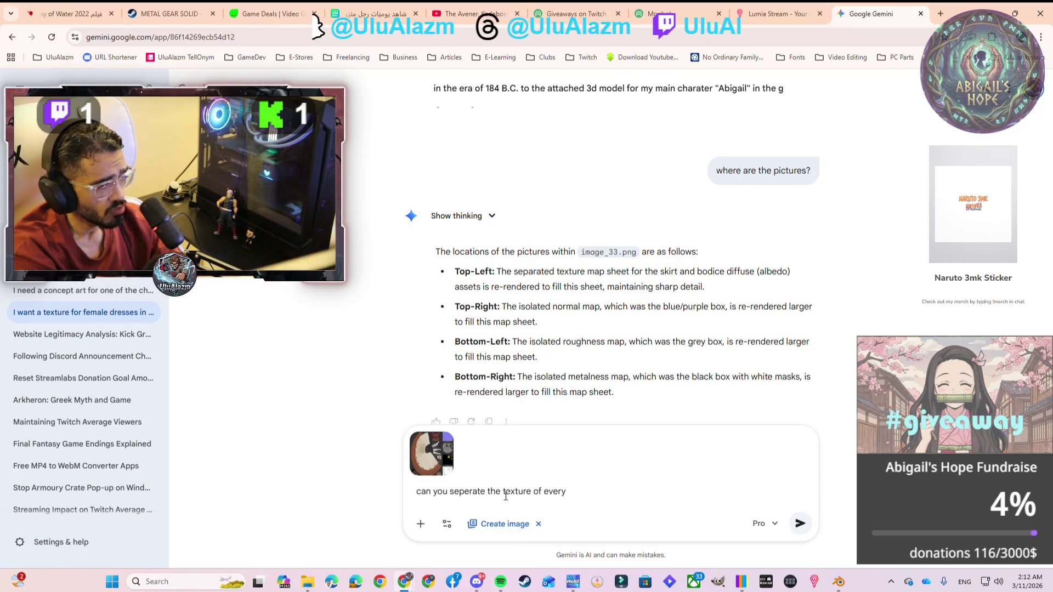
text( in)
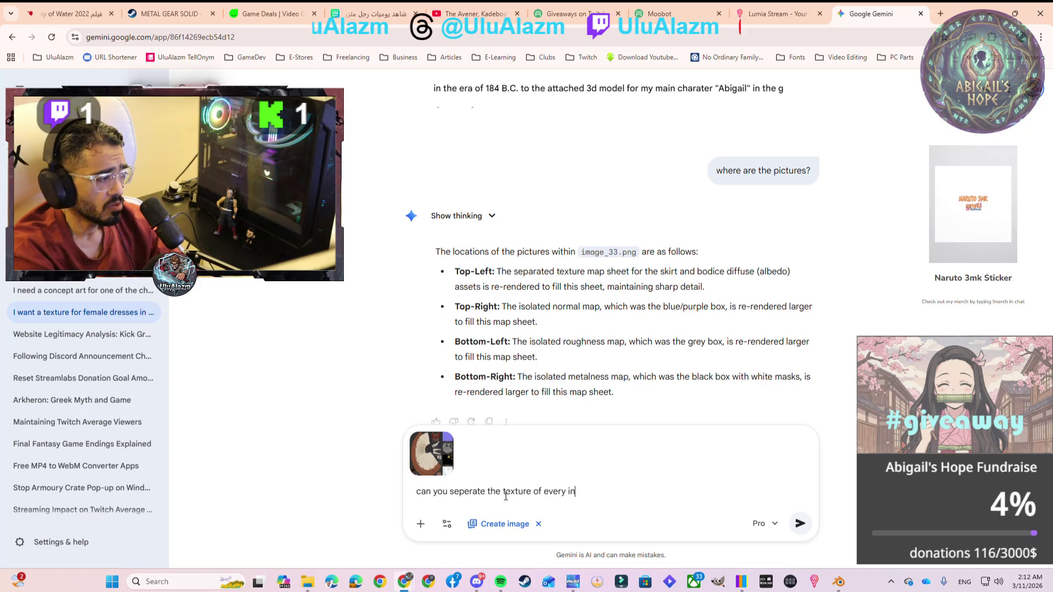
text(dividual)
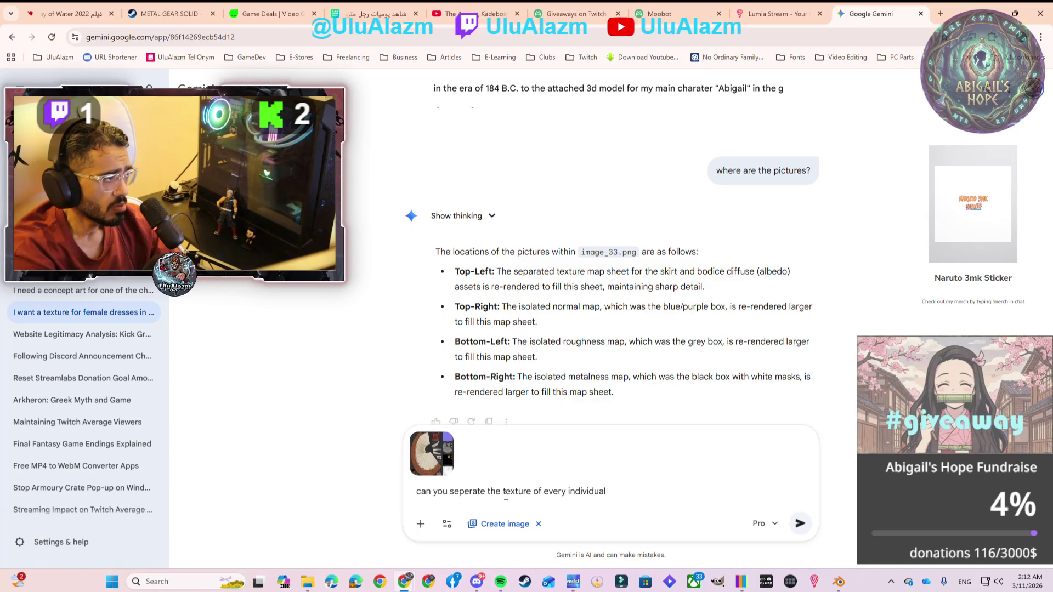
text( item in )
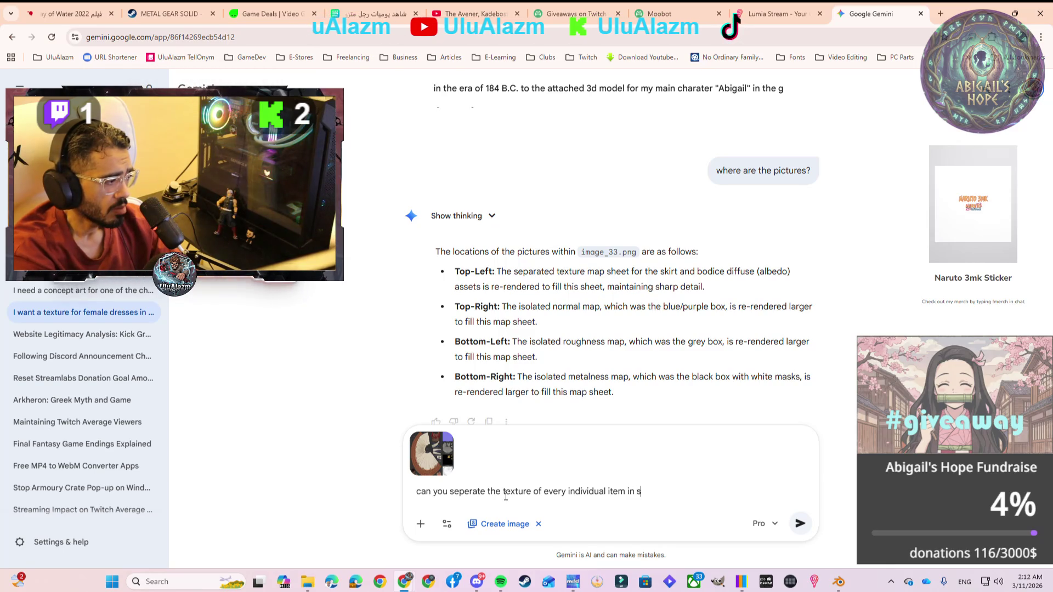
text(separate p)
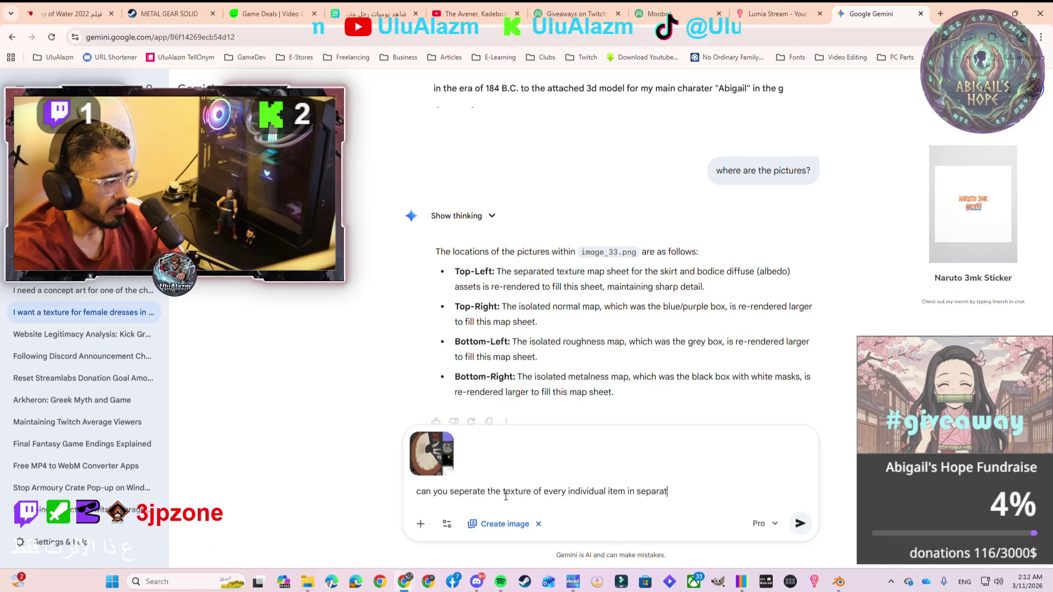
text(ictures)
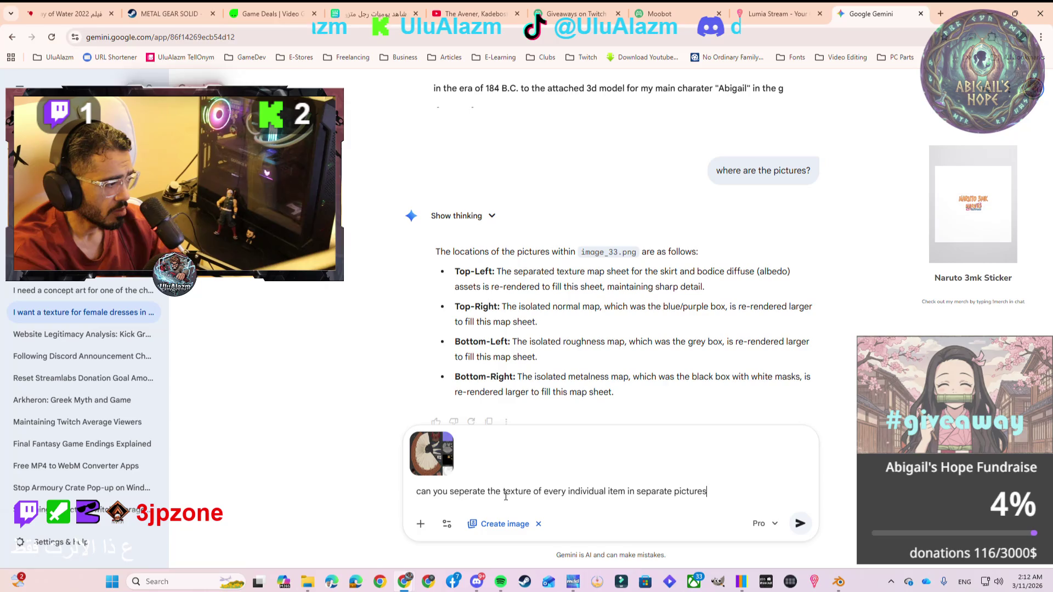
text(, for example the)
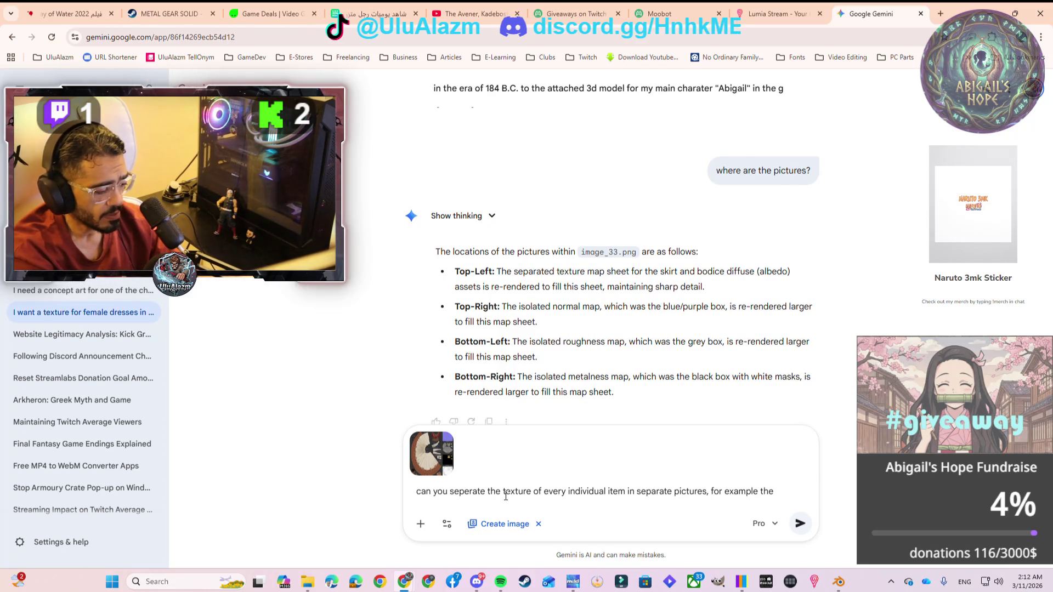
text( dress i)
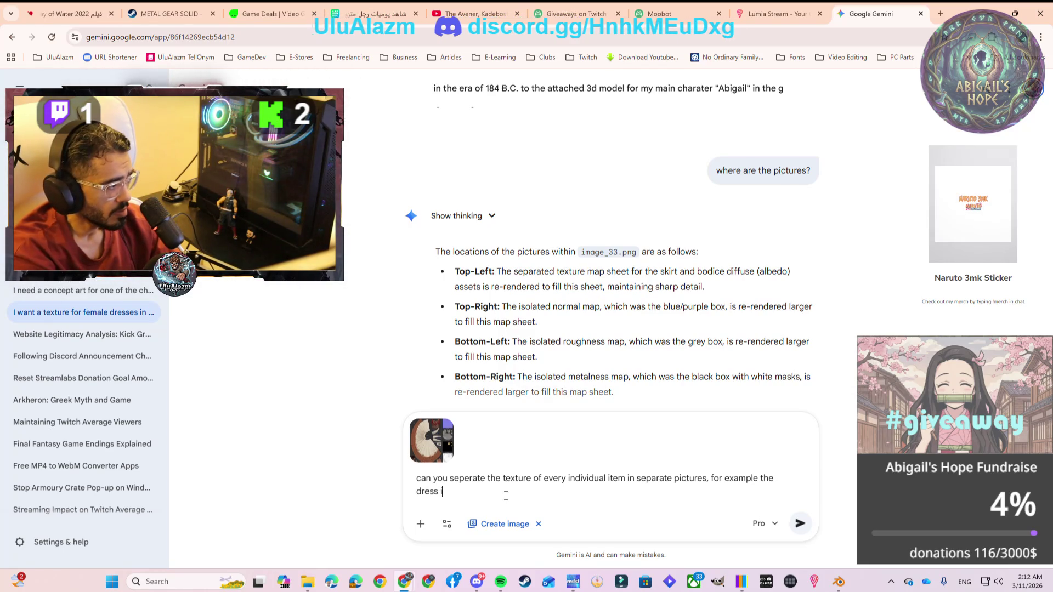
text(n a sep)
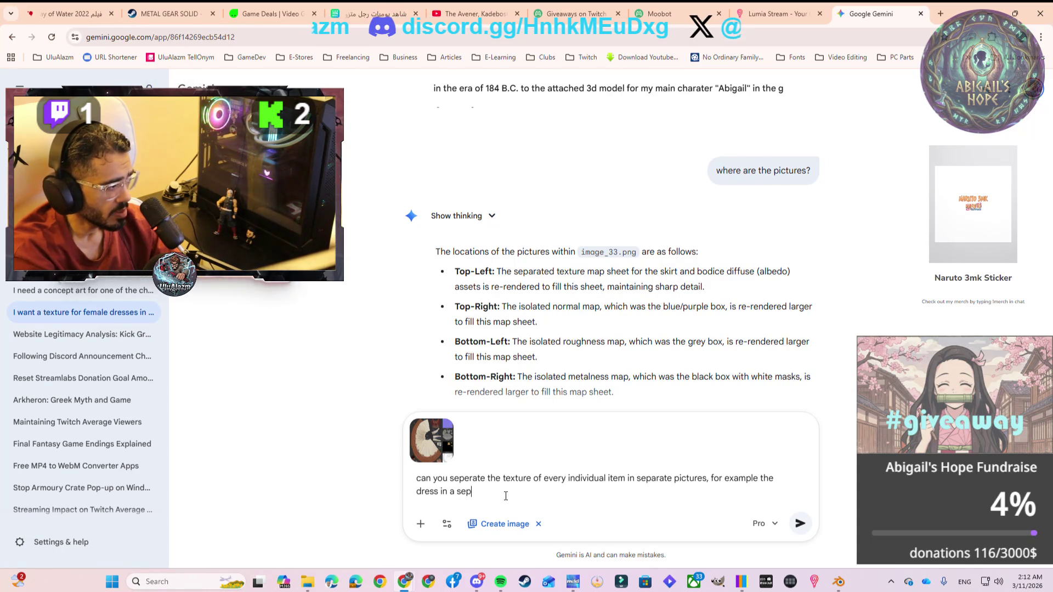
text(era)
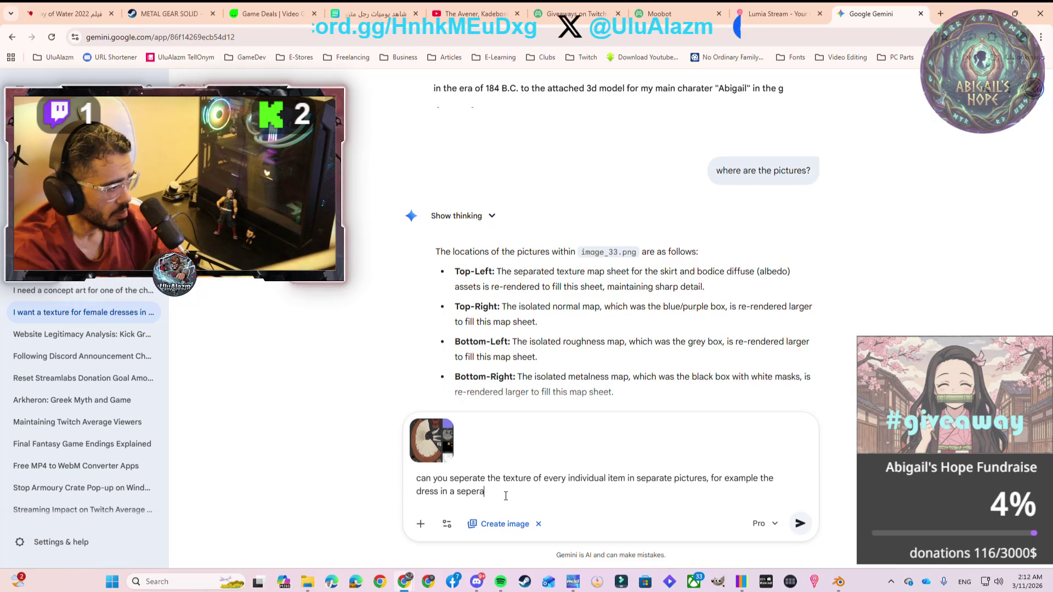
text(te)
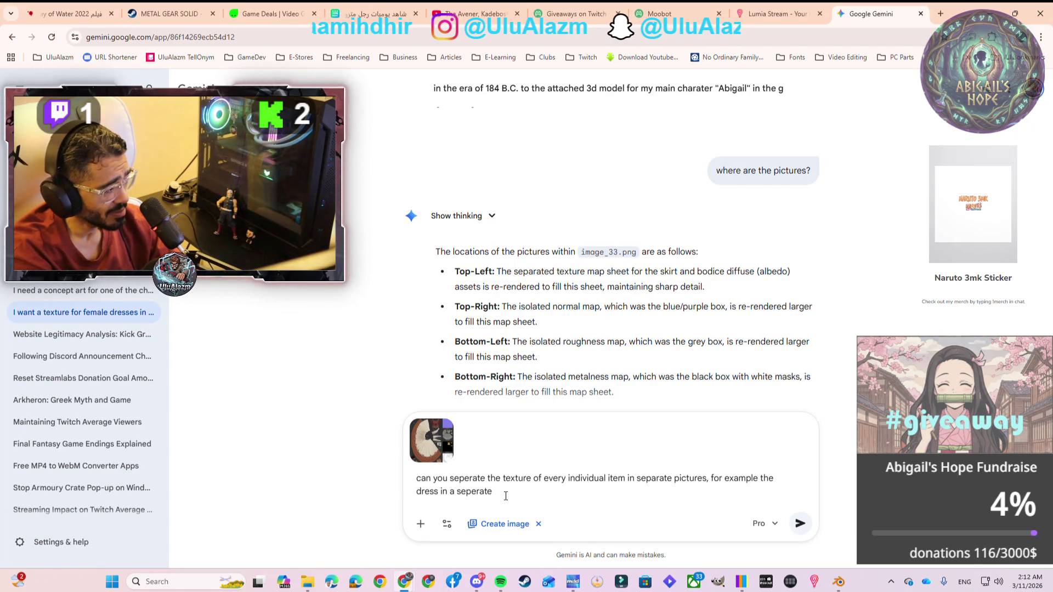
text( pi)
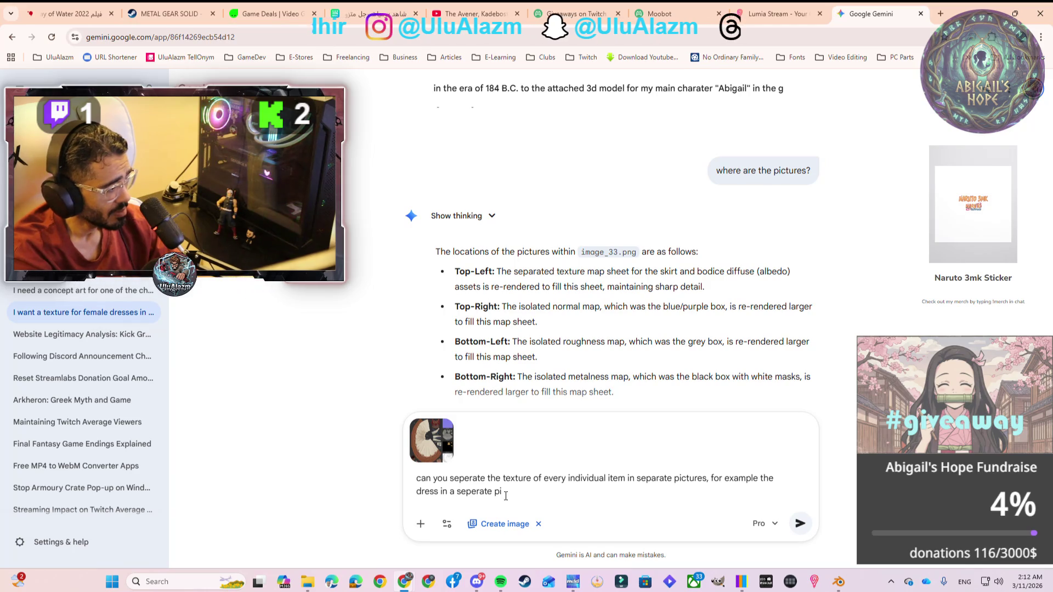
text(cture)
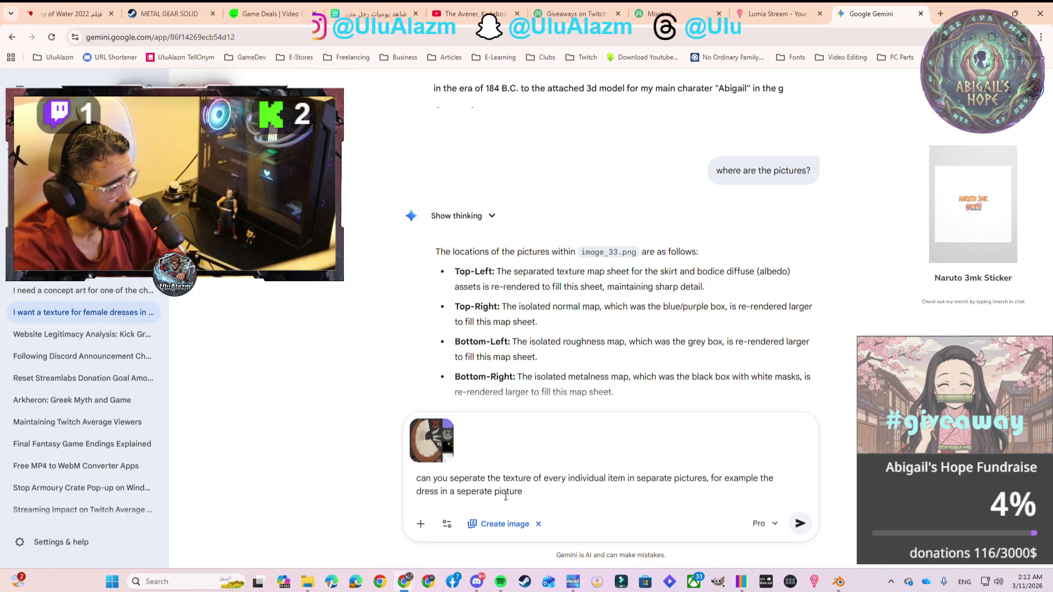
text( a)
text(,)
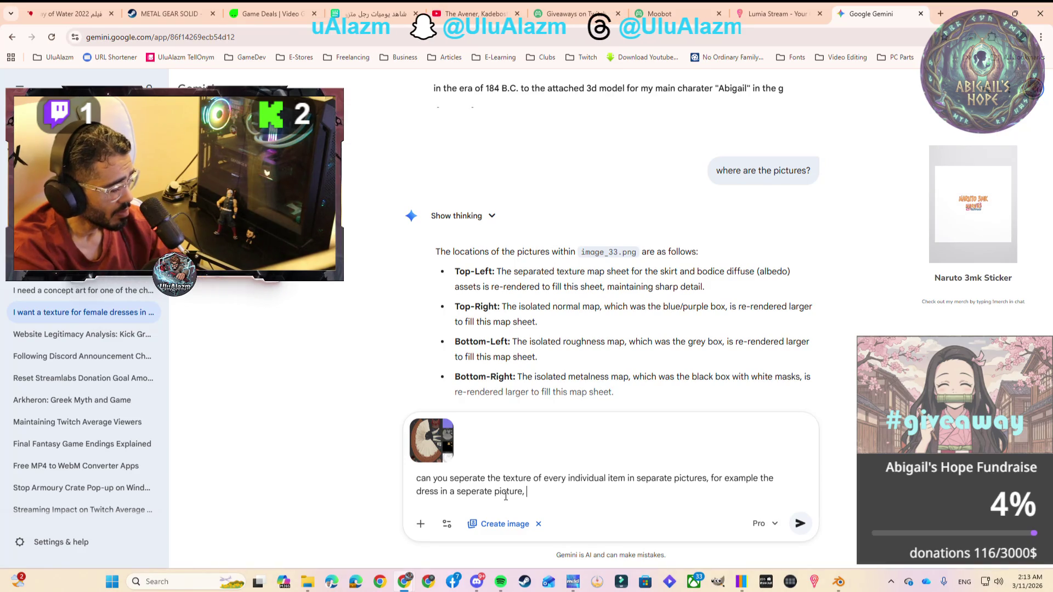
text(the)
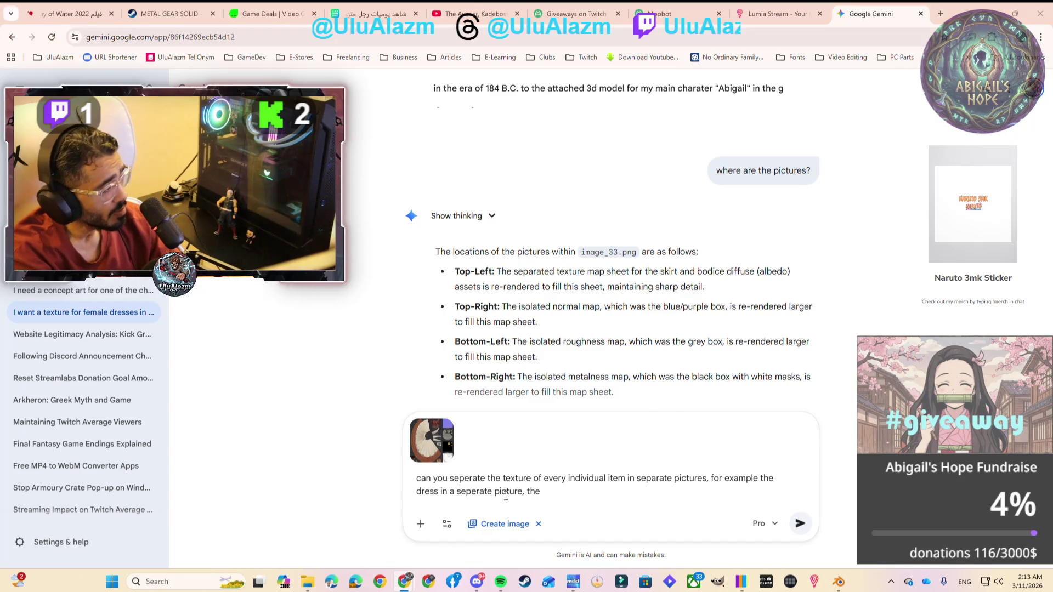
Open the Abigail Texture Open Dress new image in the viewer
key(alt+Tab)
click(373, 211)
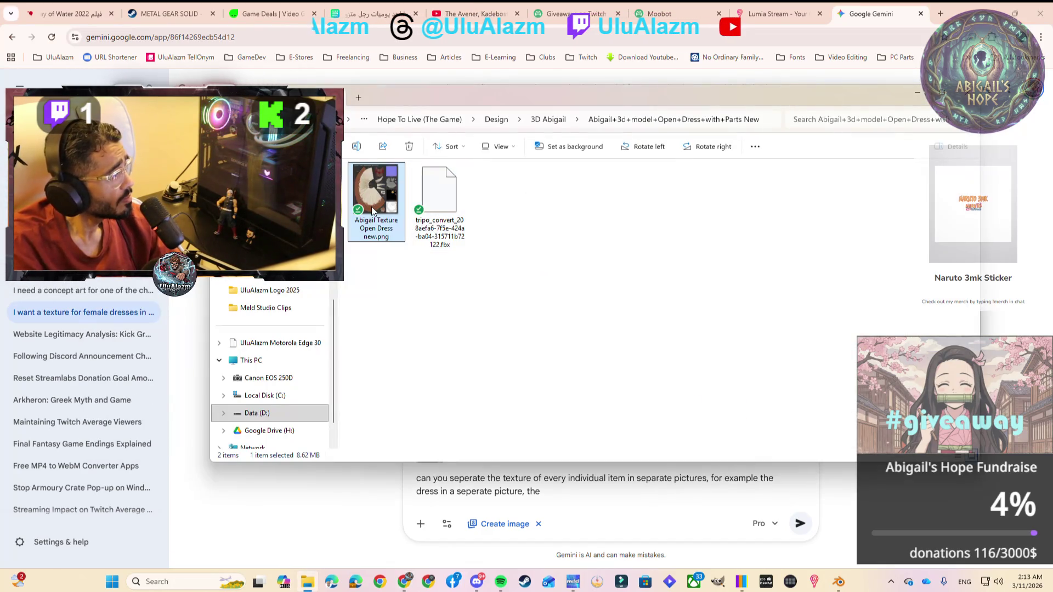
double_click(372, 211)
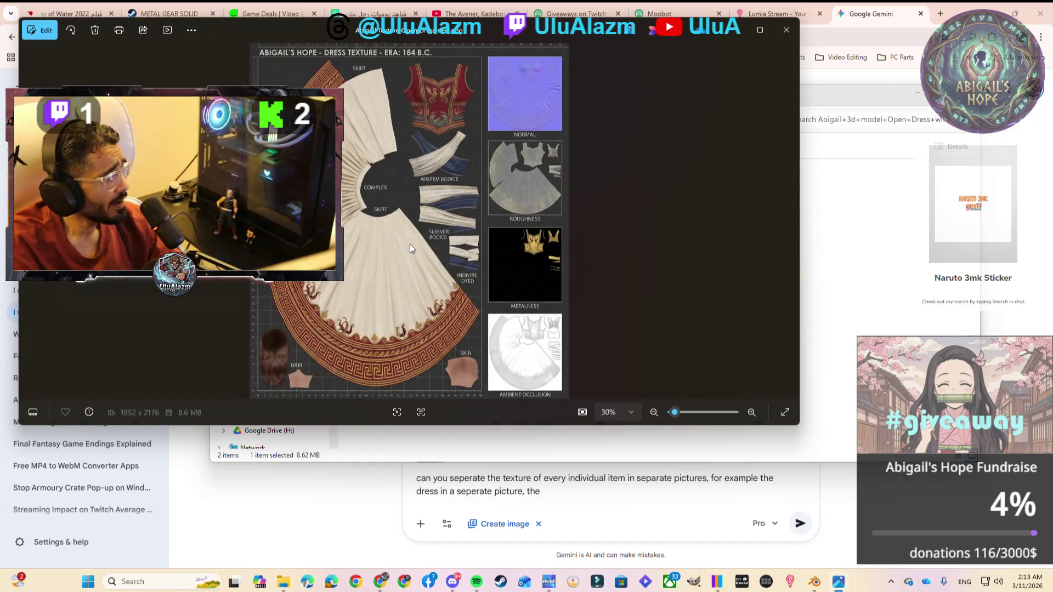
Close the image viewer, finish the request with 'hair...etc.' and send it
click(782, 33)
click(549, 495)
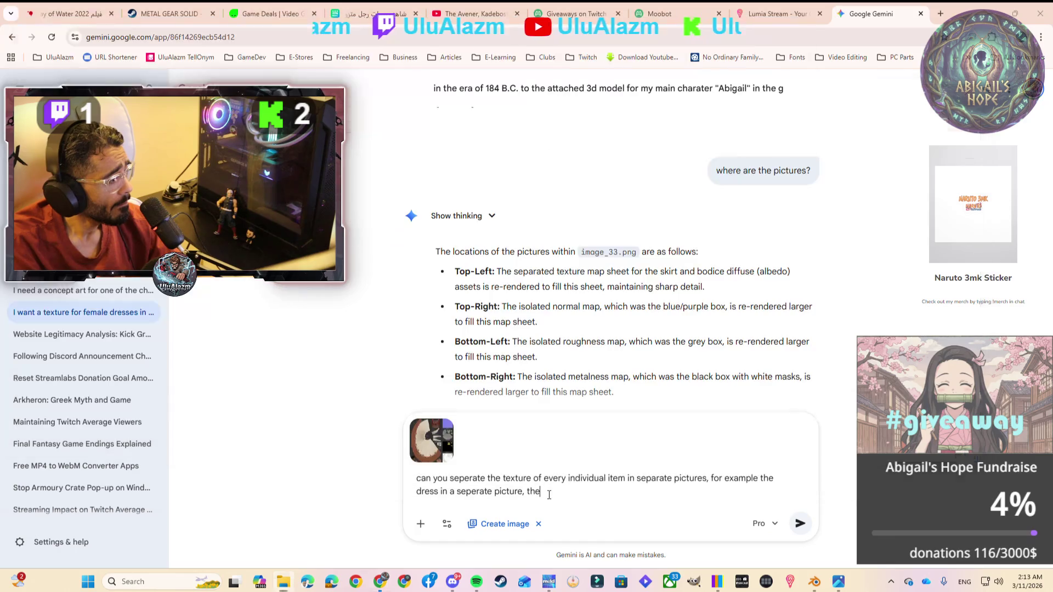
text(h)
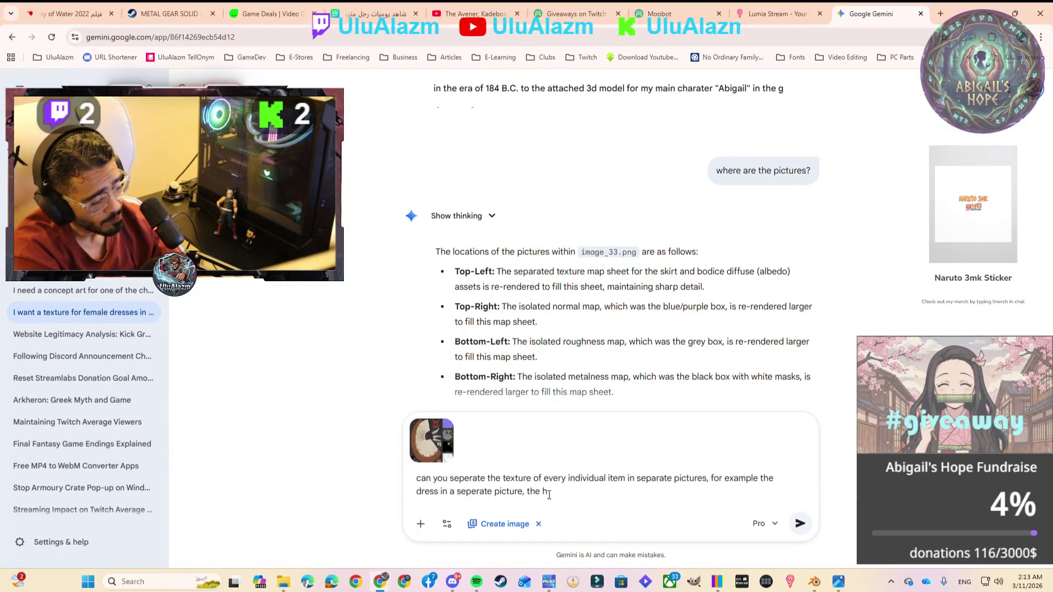
text(air)
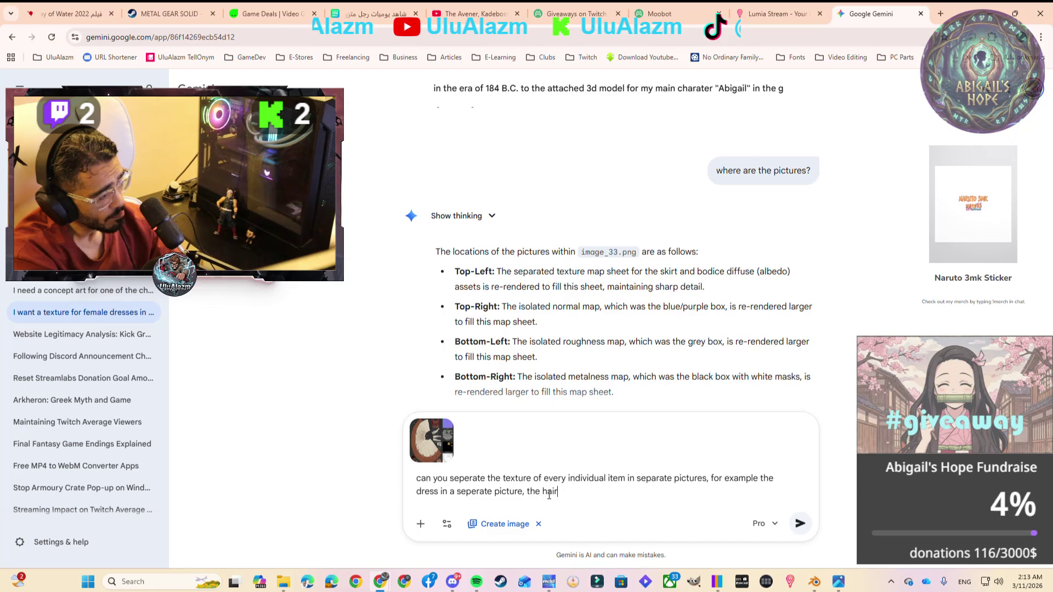
text(...)
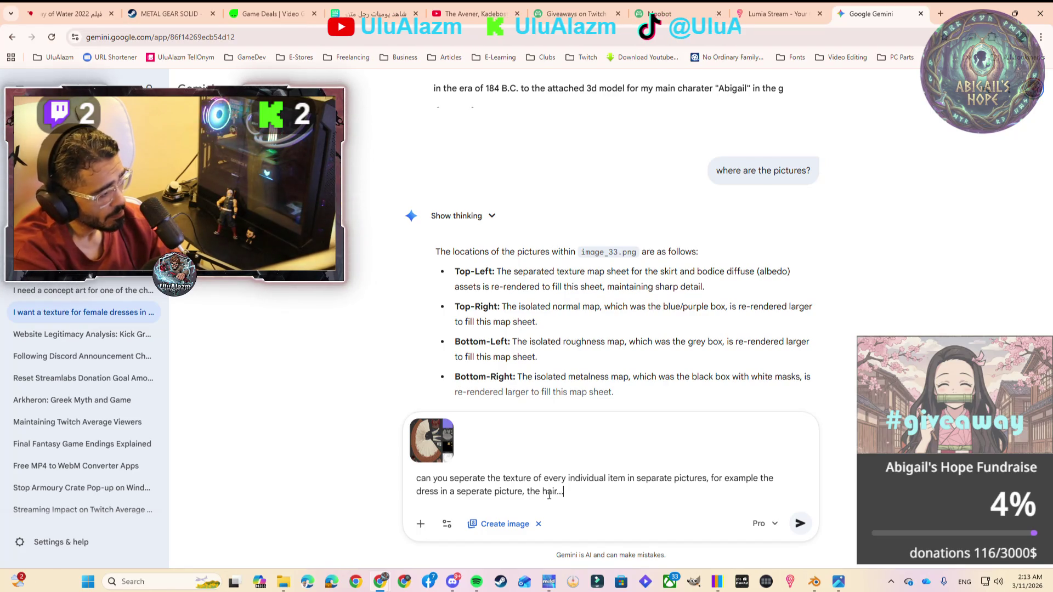
text(etc)
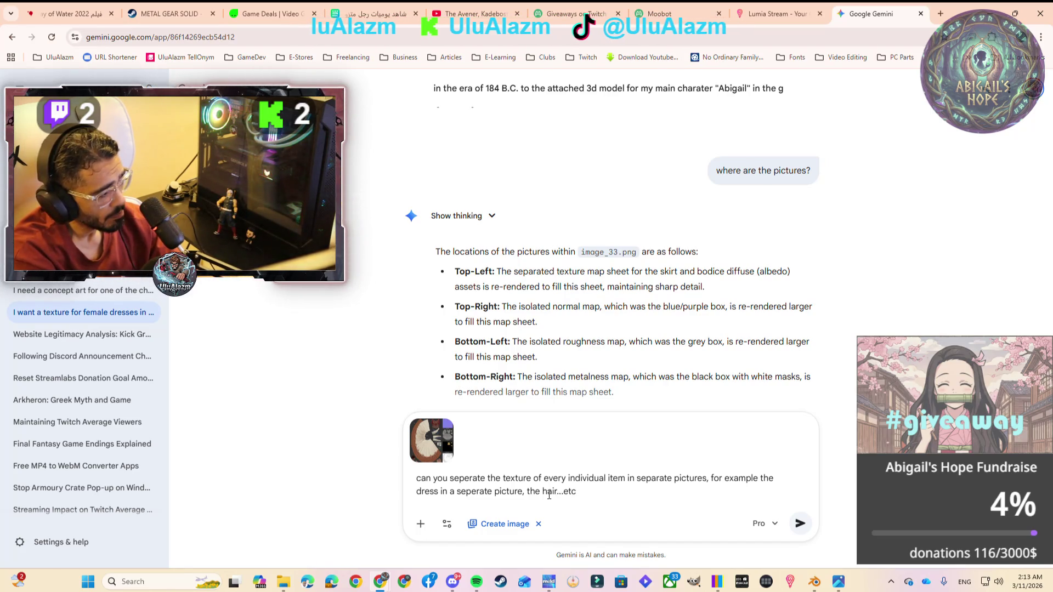
text(.)
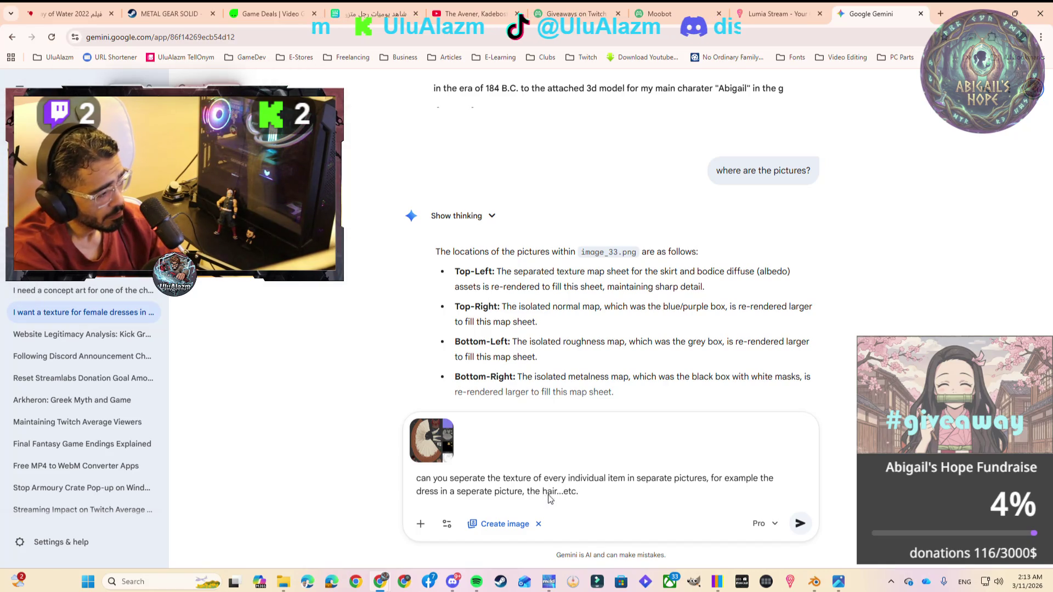
key(Return)
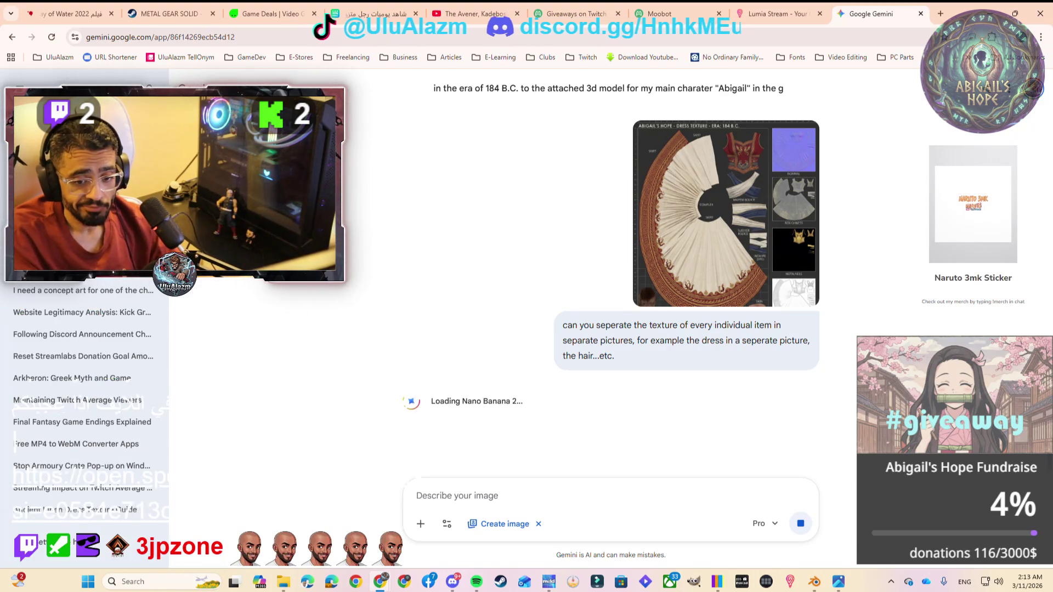
Bring up the Windows Start menu while Gemini generates the images
key(super)
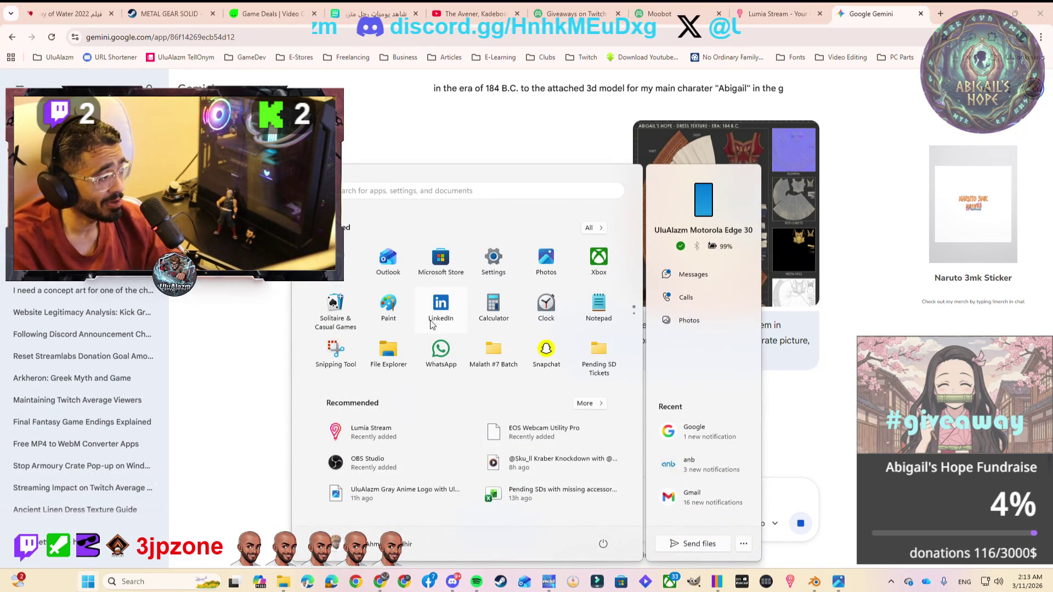
Launch WhatsApp from the Start menu
click(446, 353)
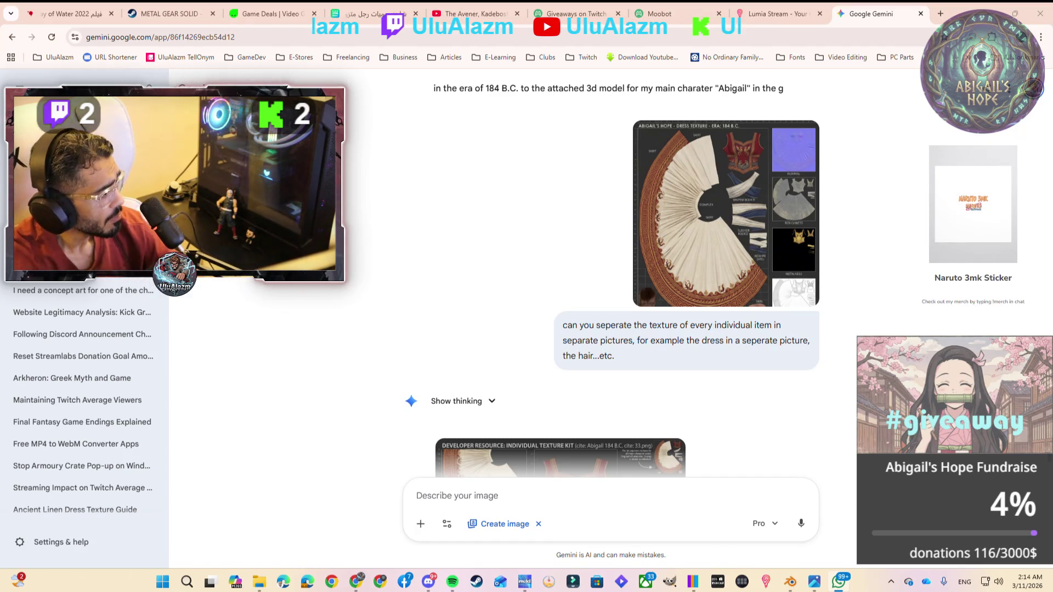
Scroll down to see the kit's skirt, bodice and sleeve maps plus normal, roughness and metalness maps
scroll(703, 328, down, 4)
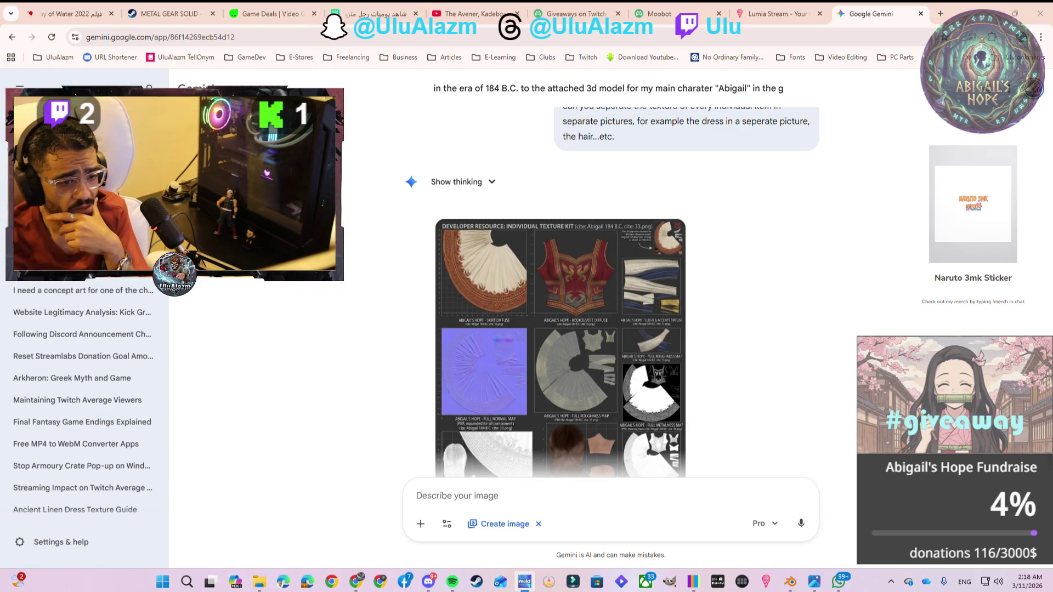
Show the texture kit sheet at full size, then bring up NVIDIA Broadcast's audio settings from the tray
scroll(763, 384, down, 2)
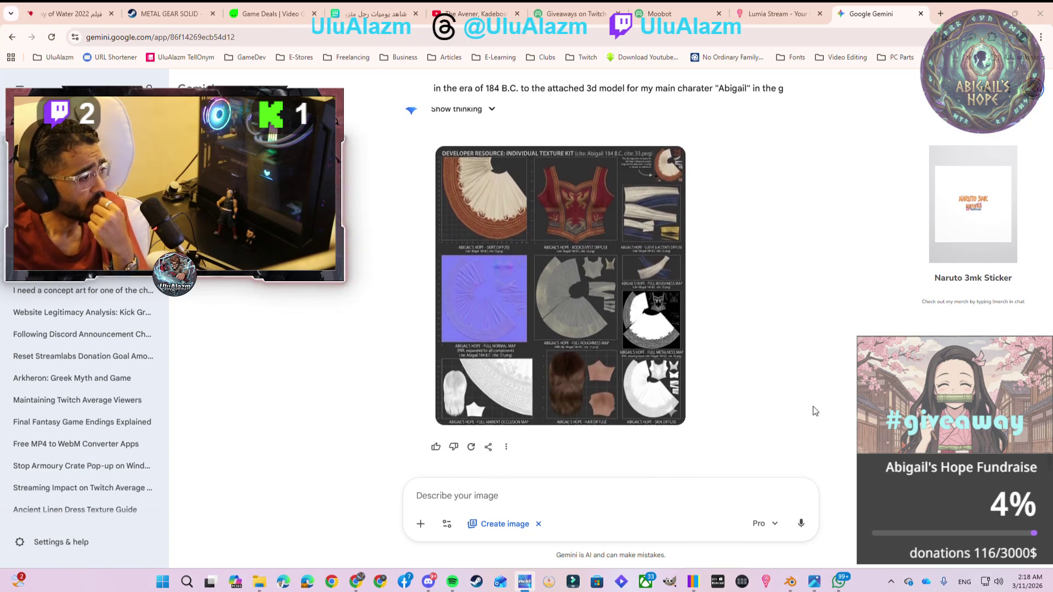
click(606, 333)
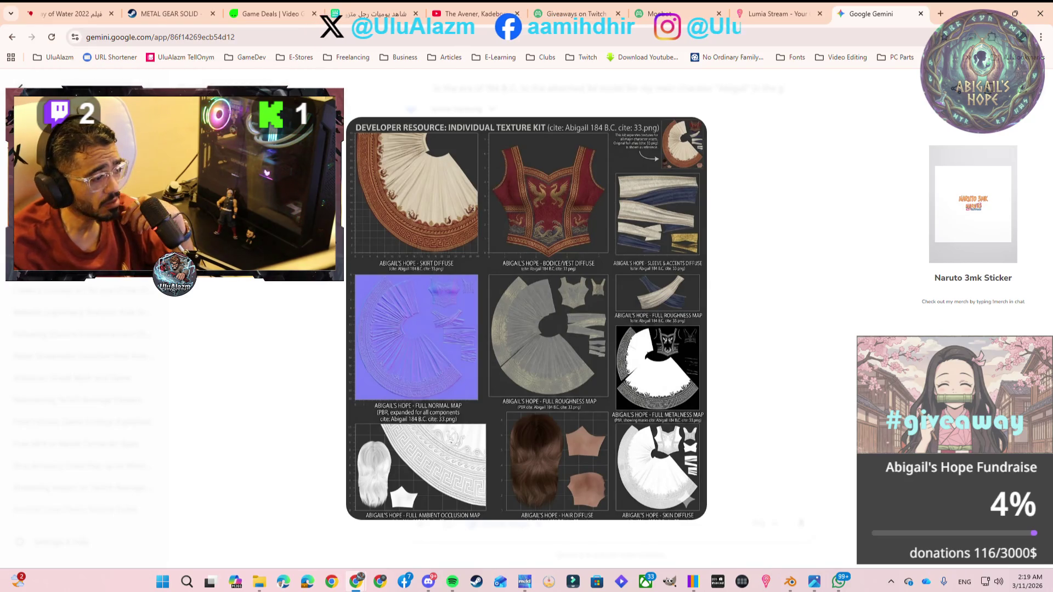
click(891, 582)
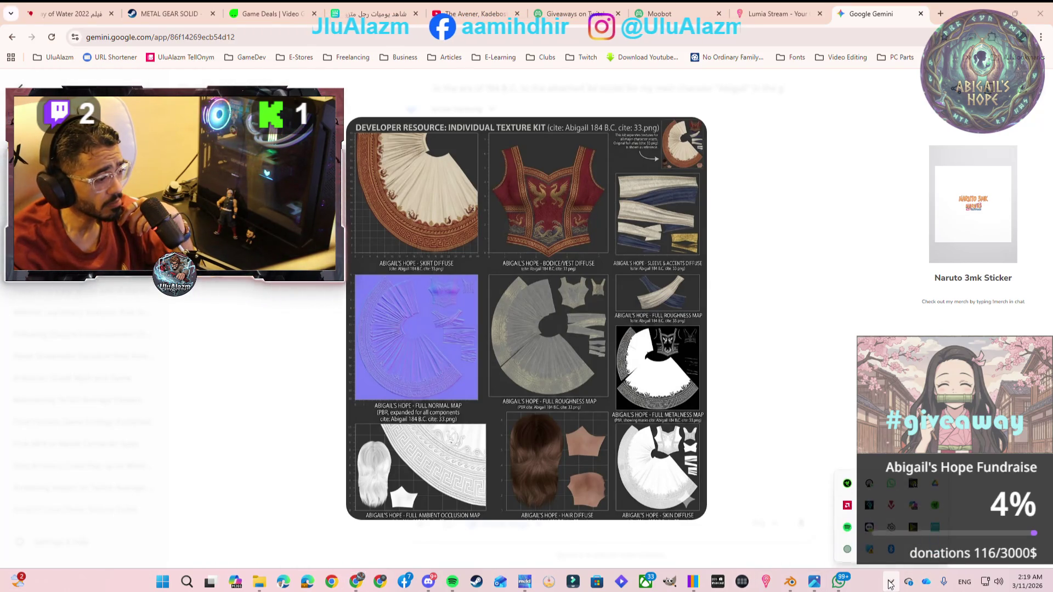
click(913, 526)
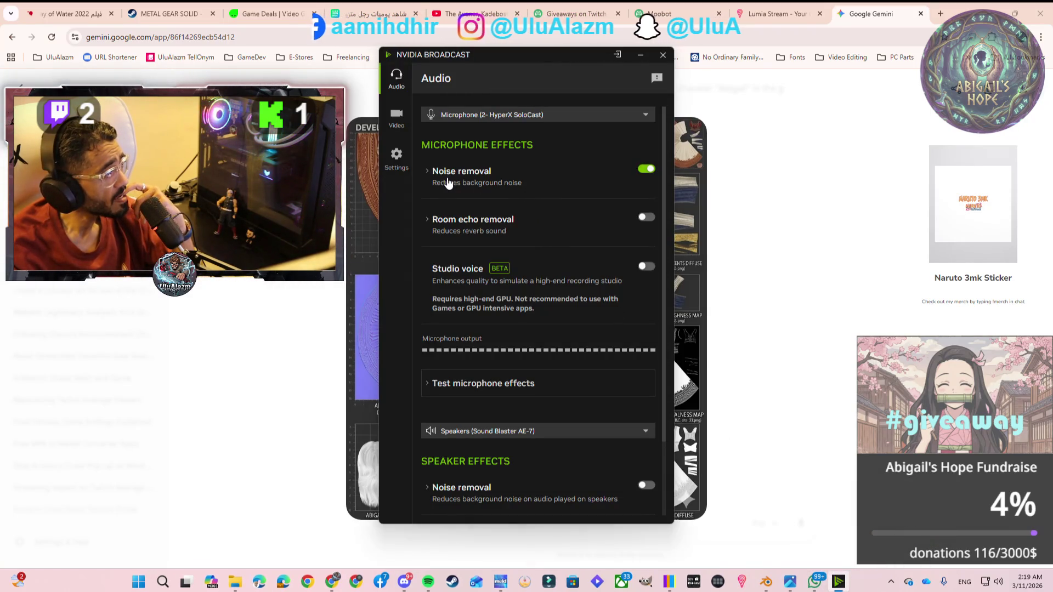
Expand microphone Noise removal to show its Strength slider, then bring Meld Studio into view
click(425, 171)
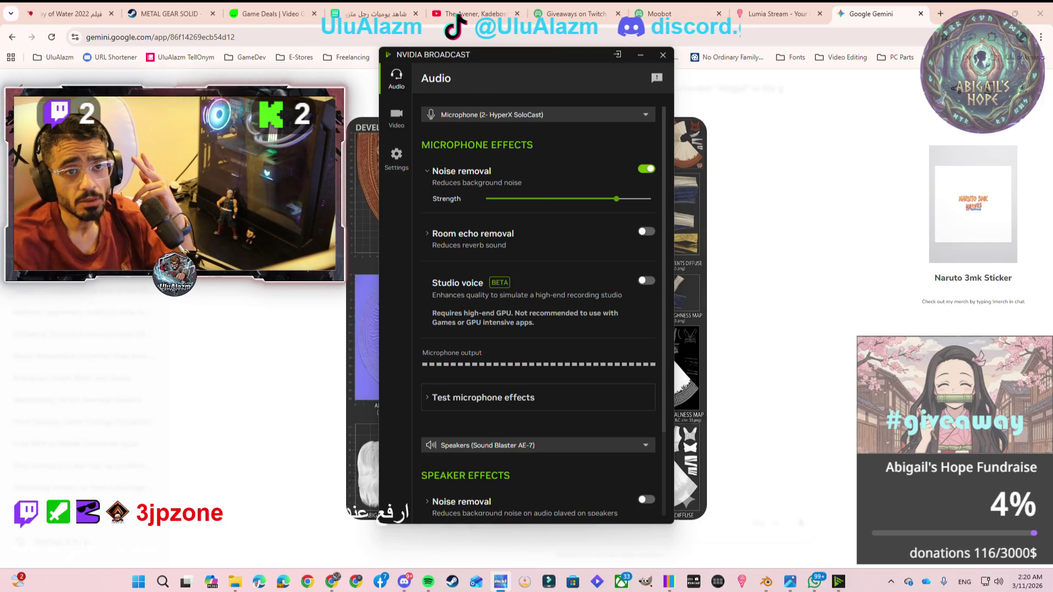
mouse_move(1052, 107)
mouse_down()
mouse_move(694, 82)
mouse_move(597, 59)
mouse_up()
Maximize then hide Meld Studio, and open Sonar's Mic page in SteelSeries GG
double_click(596, 54)
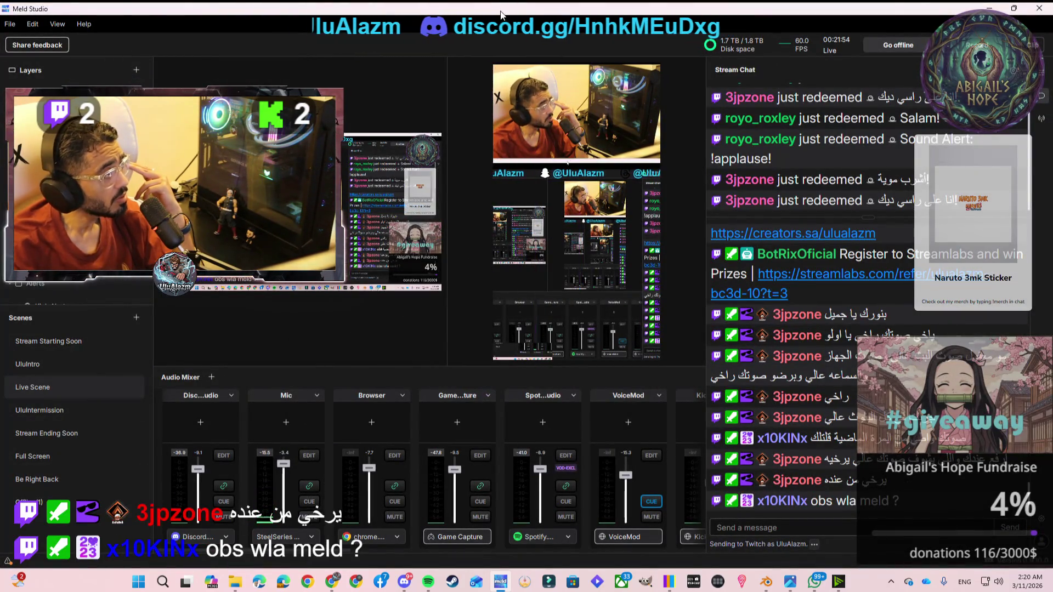
click(989, 8)
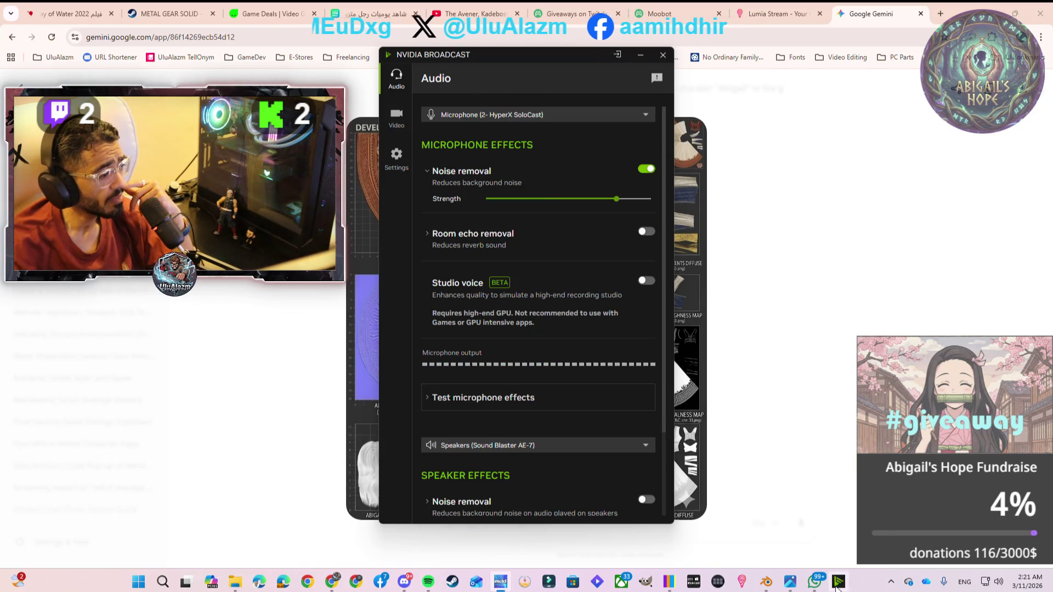
click(892, 583)
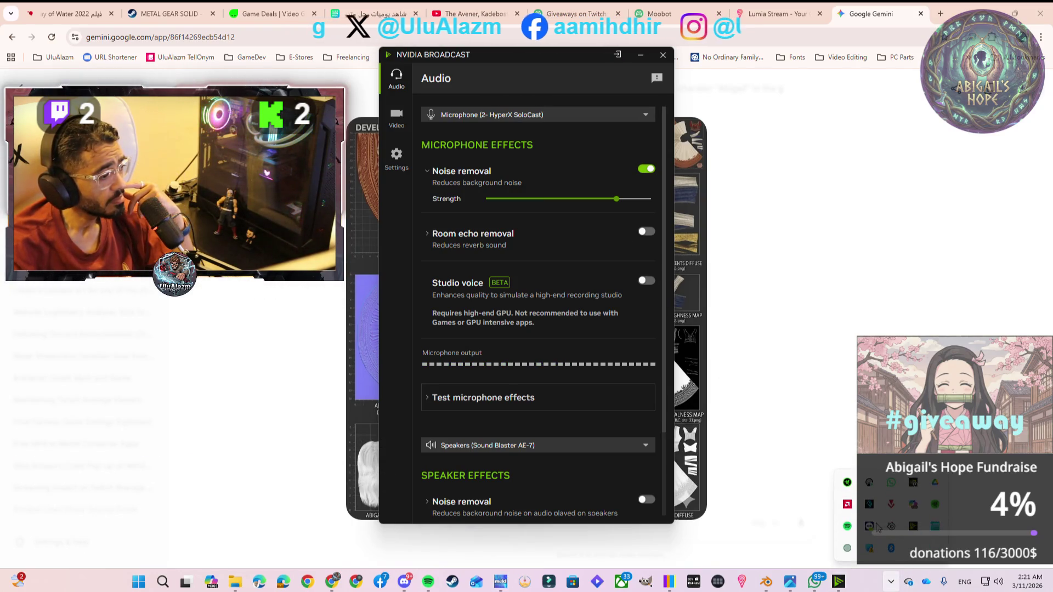
click(891, 527)
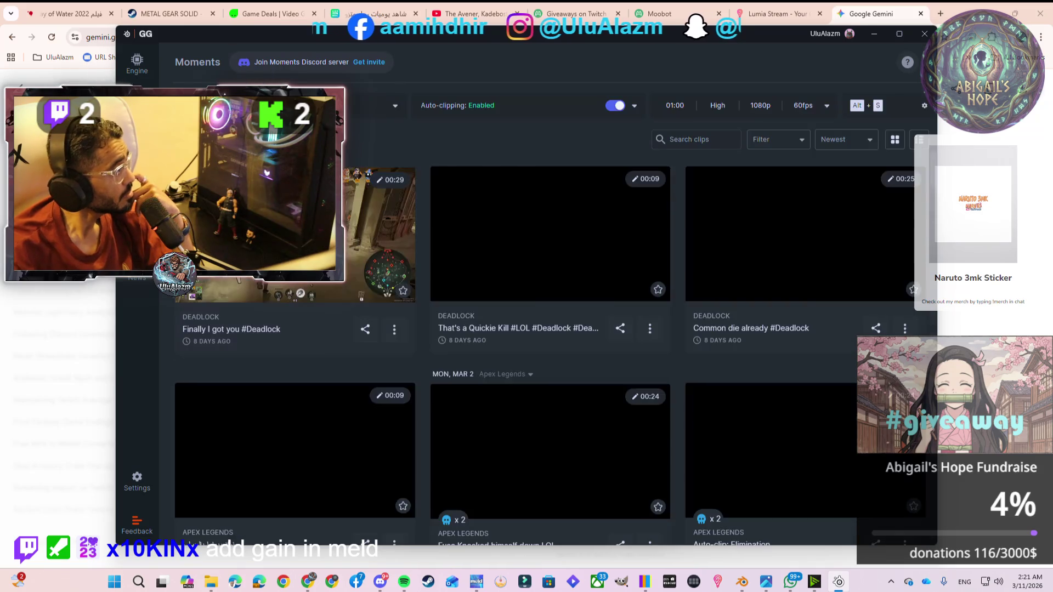
click(138, 156)
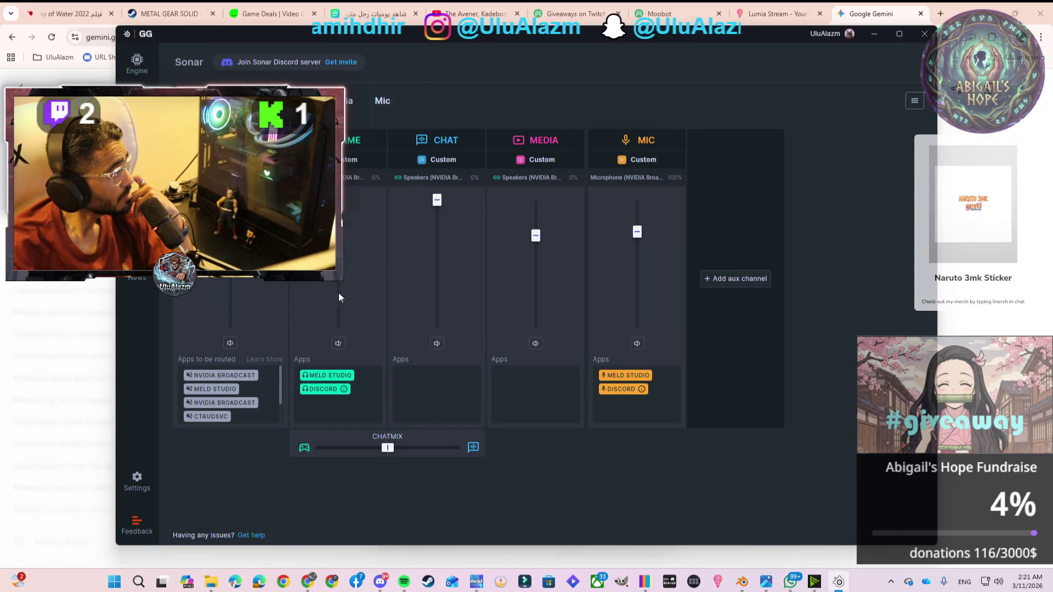
click(379, 102)
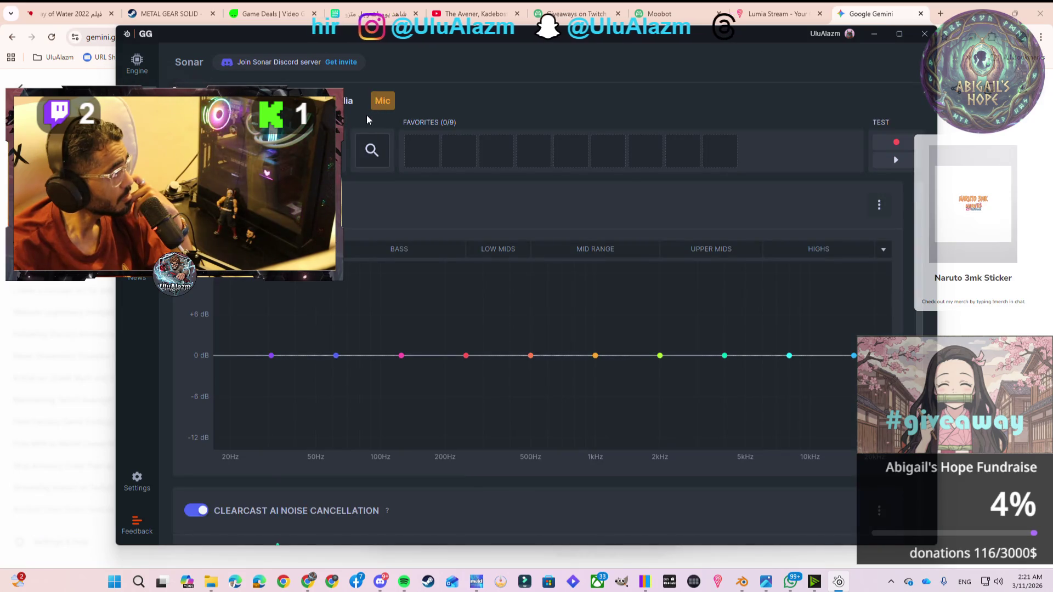
scroll(537, 329, down, 5)
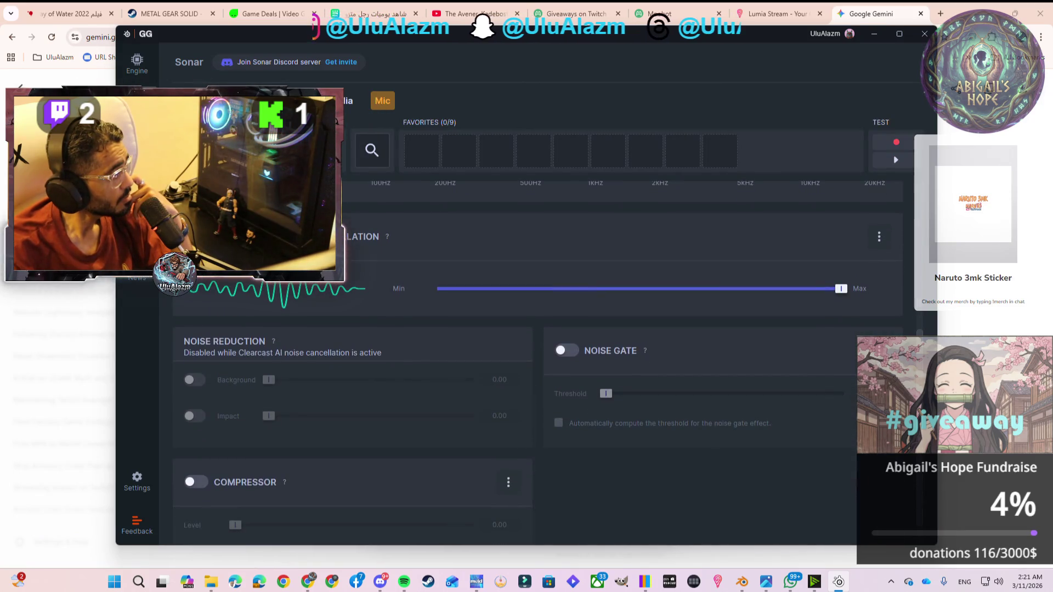
click(194, 236)
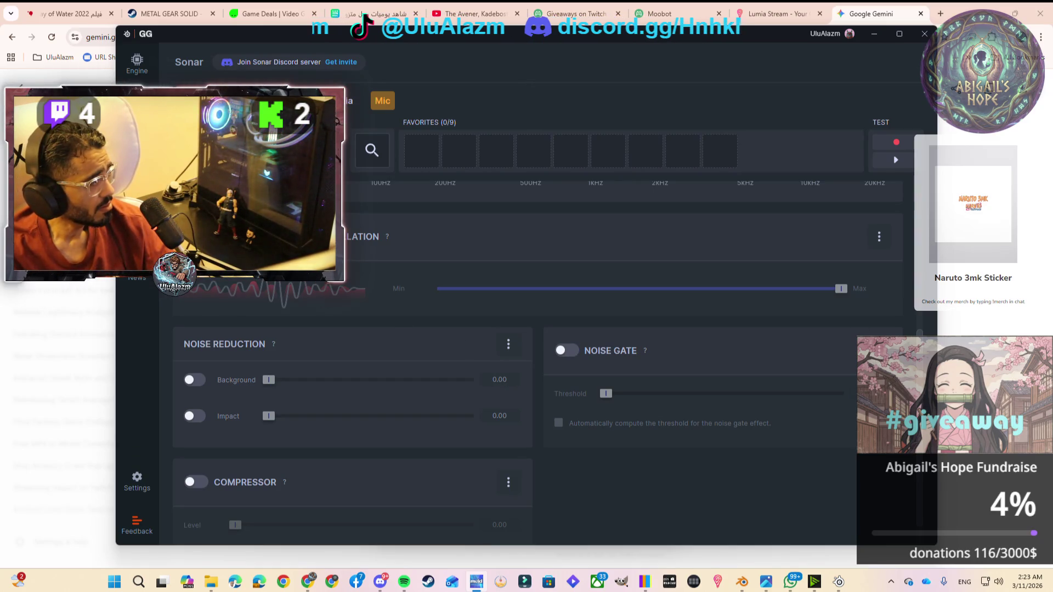
click(189, 237)
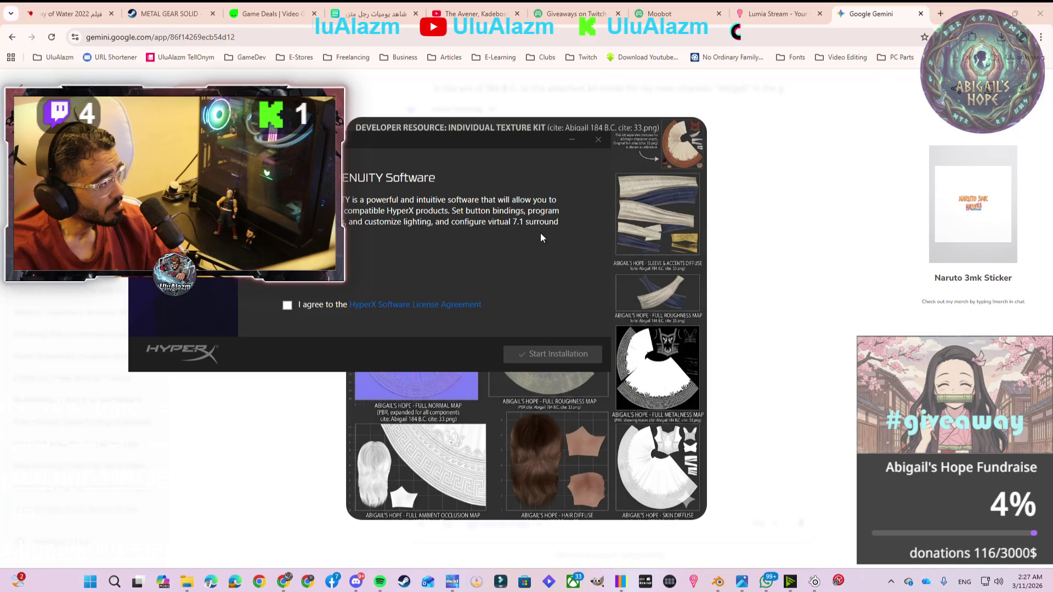
Tick 'I agree to the HyperX Software License Agreement' in the installer
click(281, 305)
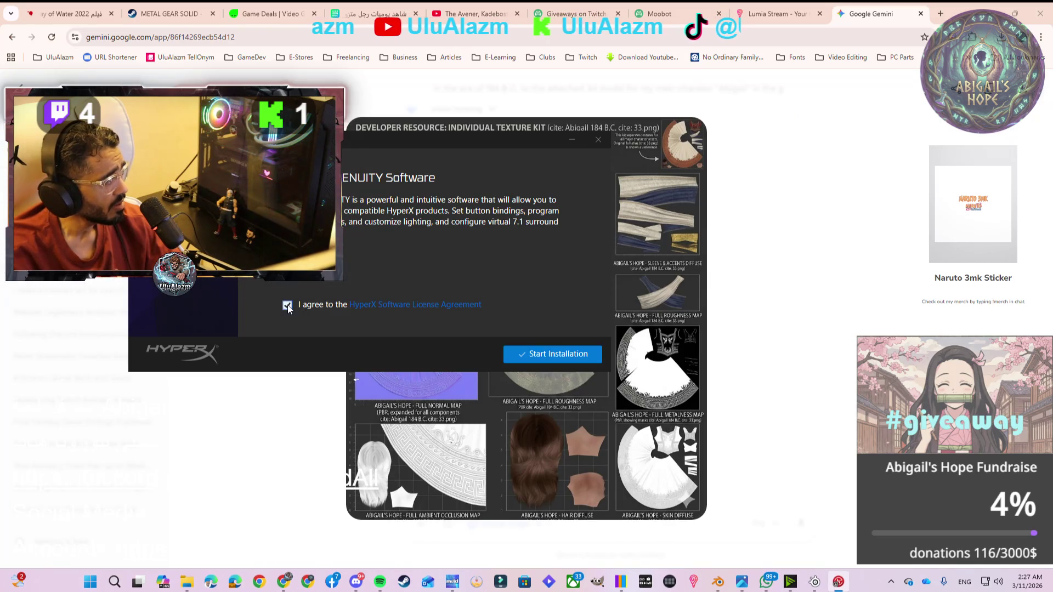
Start the HyperX NGENUITY installation and let it run to the completion screen
click(532, 356)
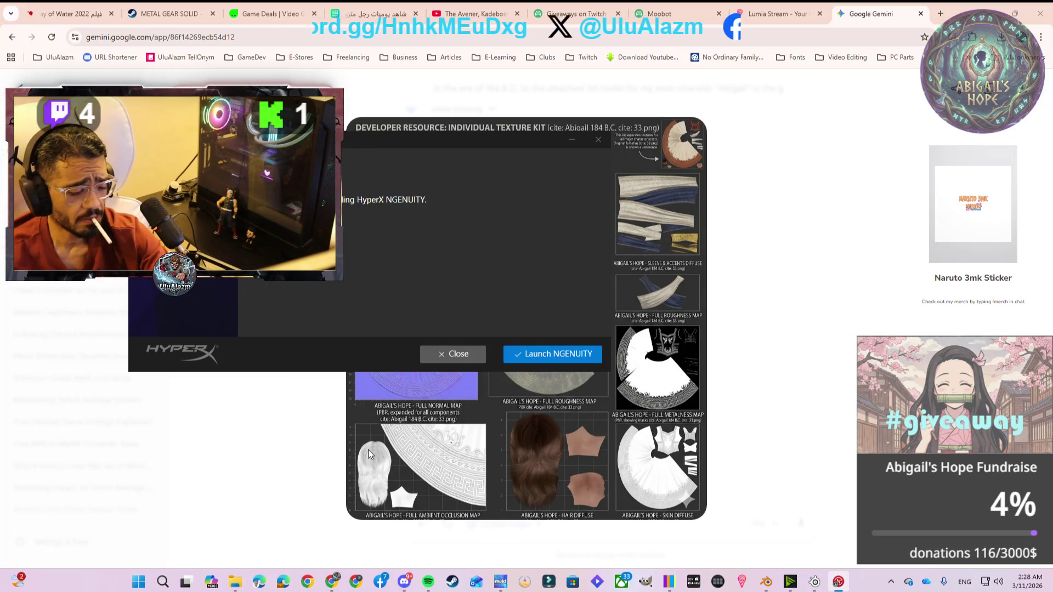
Launch NGENUITY, dismiss the analytics prompt, answer mic access, and postpone the device update
click(524, 353)
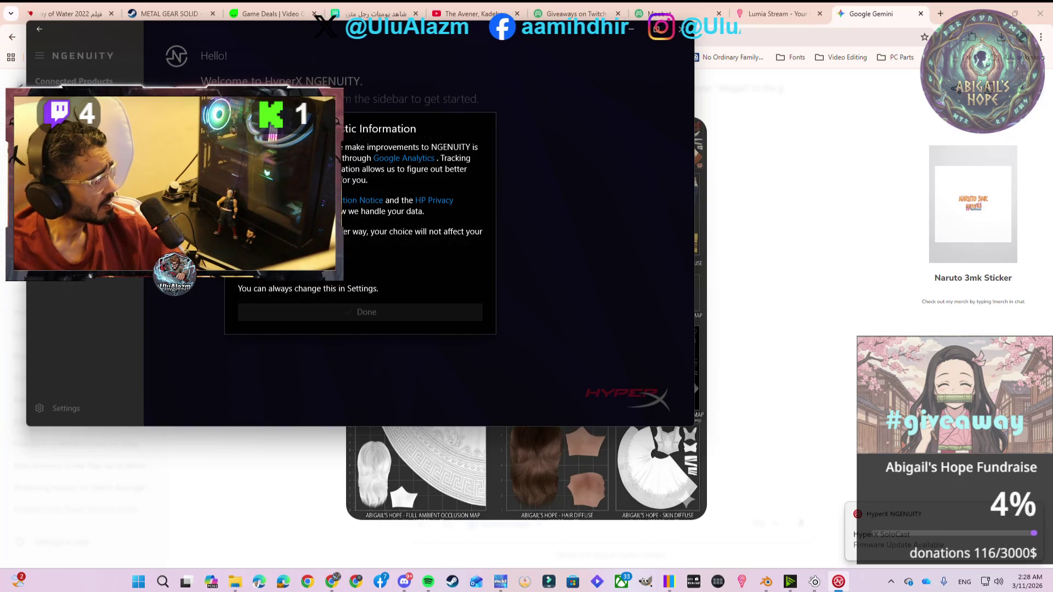
click(305, 315)
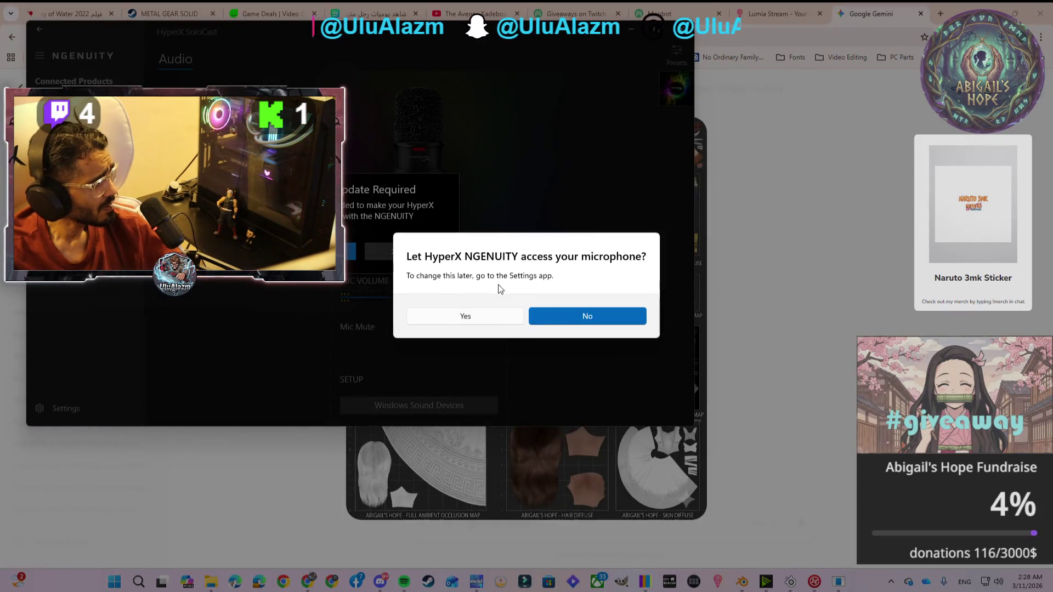
click(479, 318)
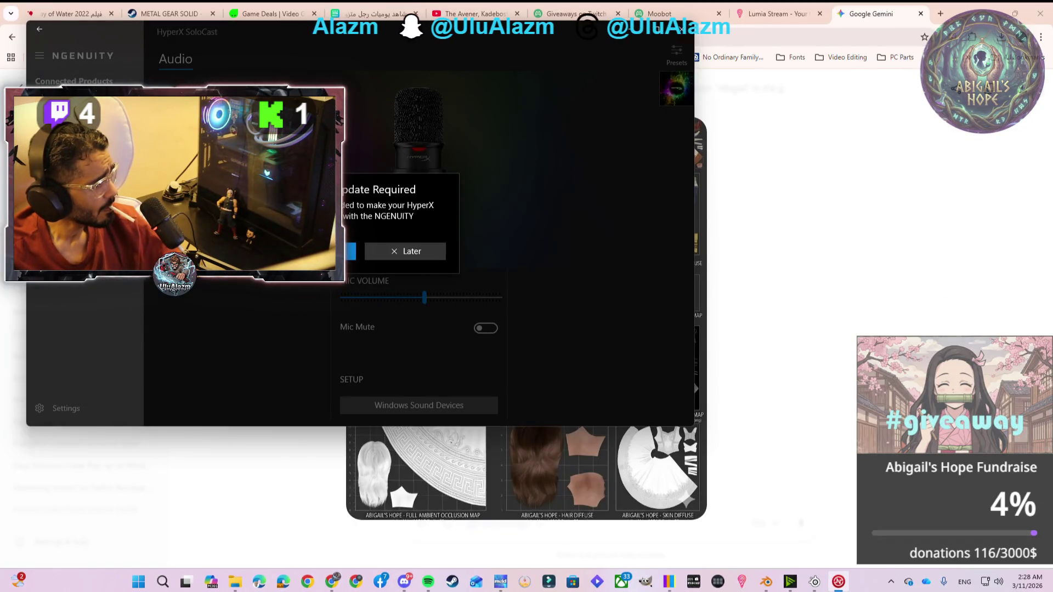
click(405, 252)
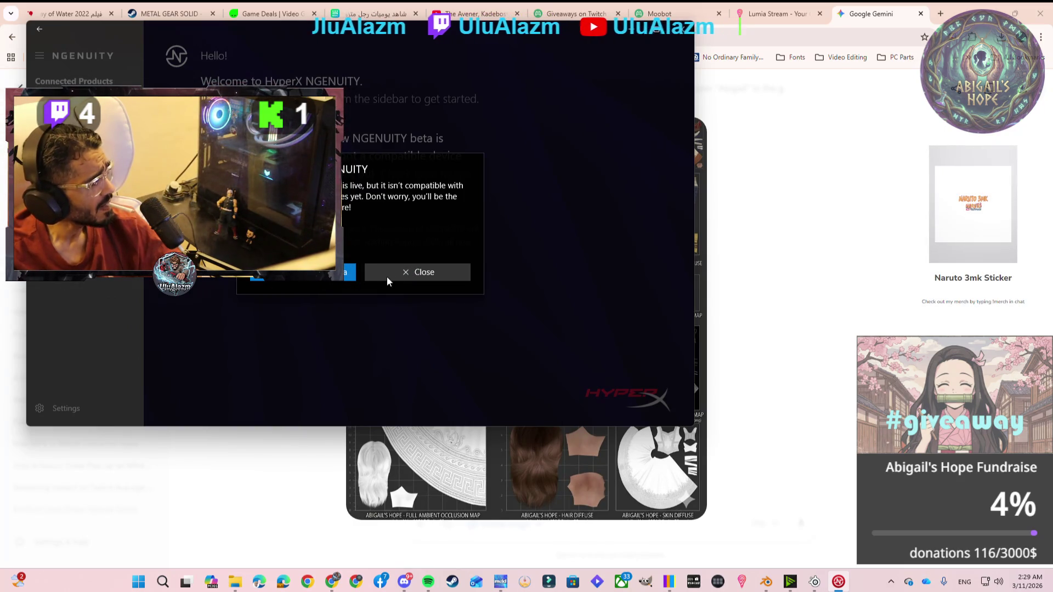
Close the beta and firmware notices and open the HyperX SoloCast under Connected Products
click(401, 274)
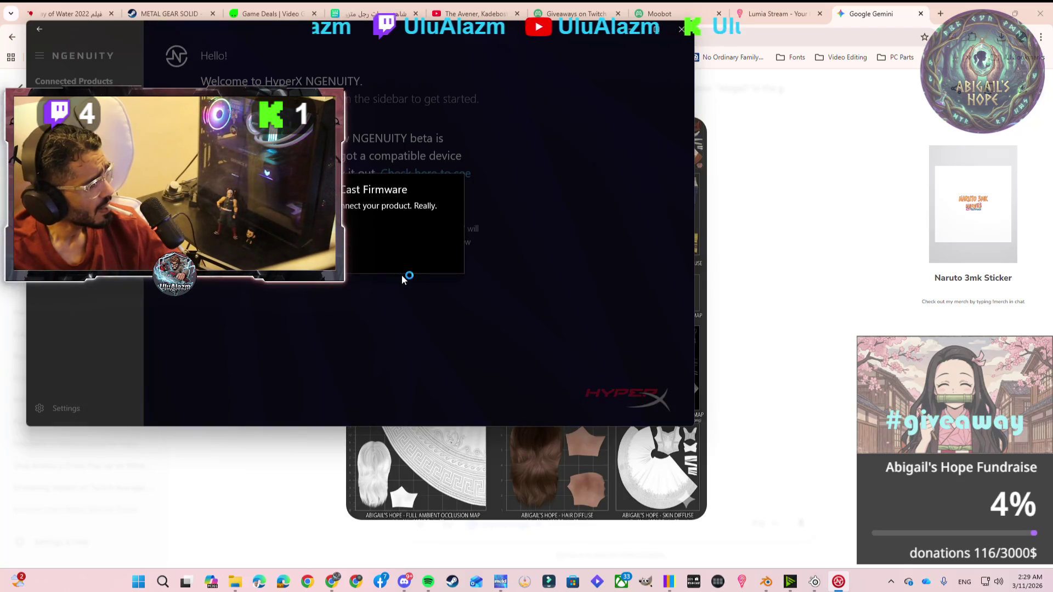
click(360, 249)
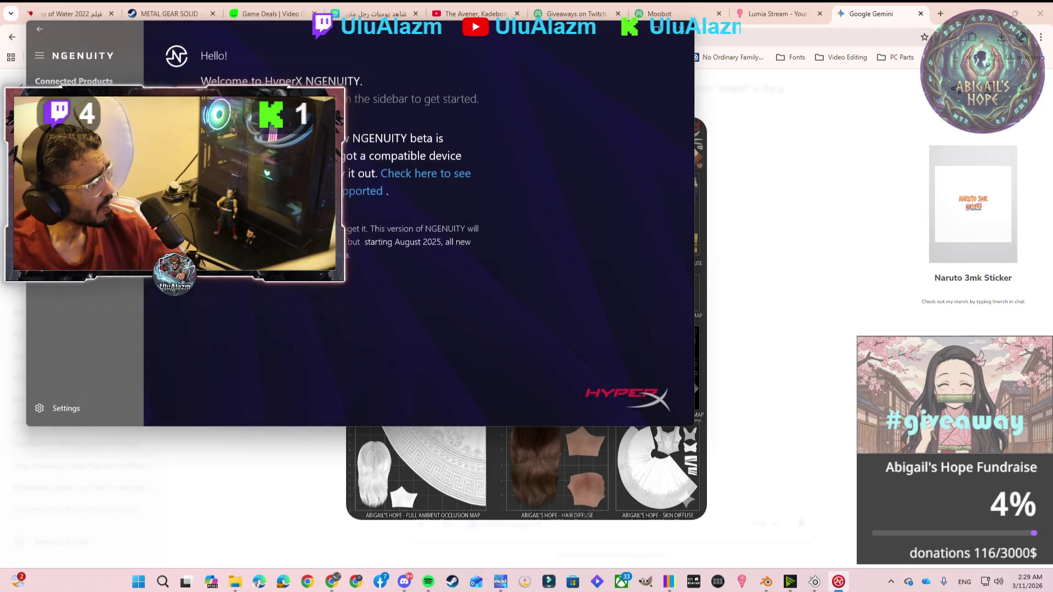
click(82, 105)
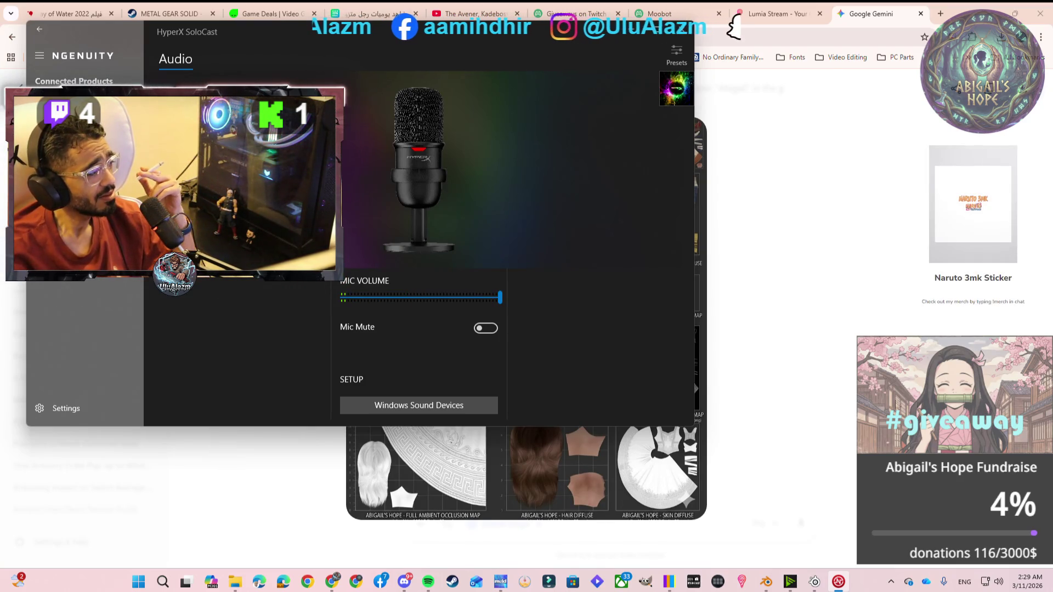
Raise the SoloCast mic volume to maximum and show its Base Settings, Preset 1 and Preset 2
click(500, 303)
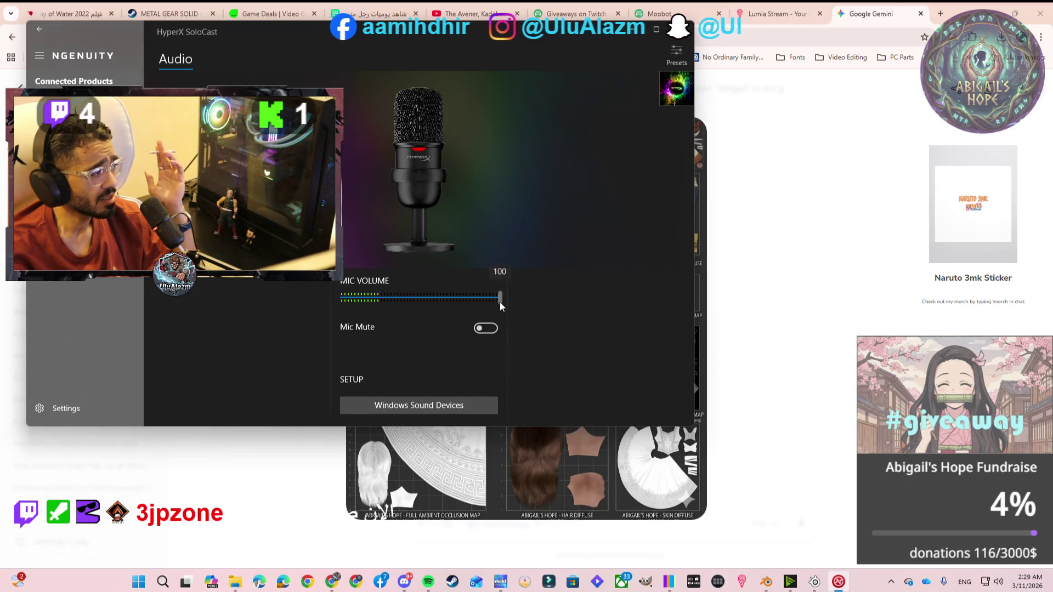
mouse_move(500, 303)
mouse_down()
mouse_move(455, 304)
mouse_move(532, 298)
mouse_up()
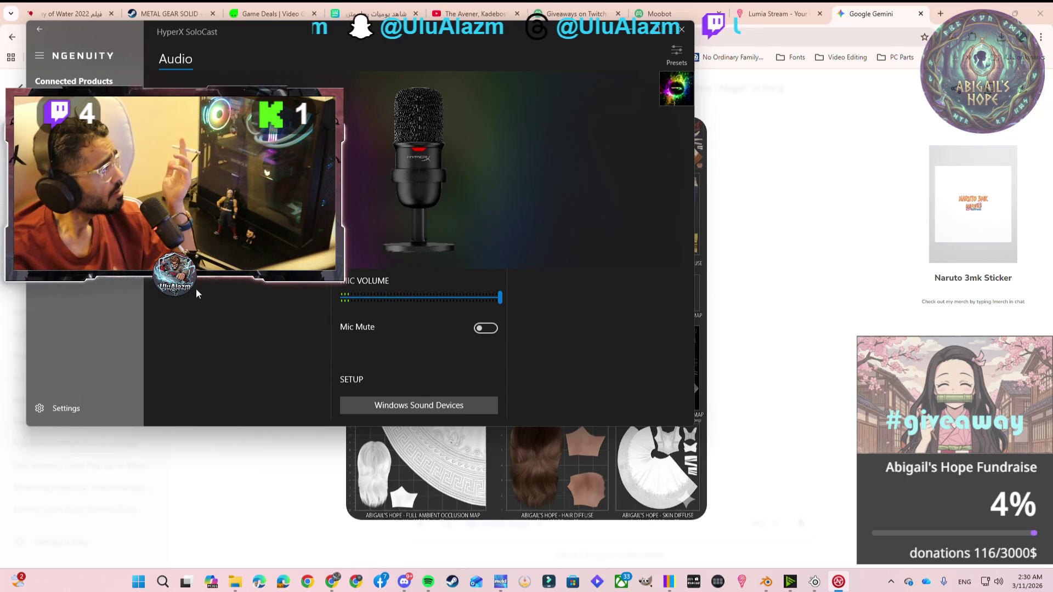
click(678, 59)
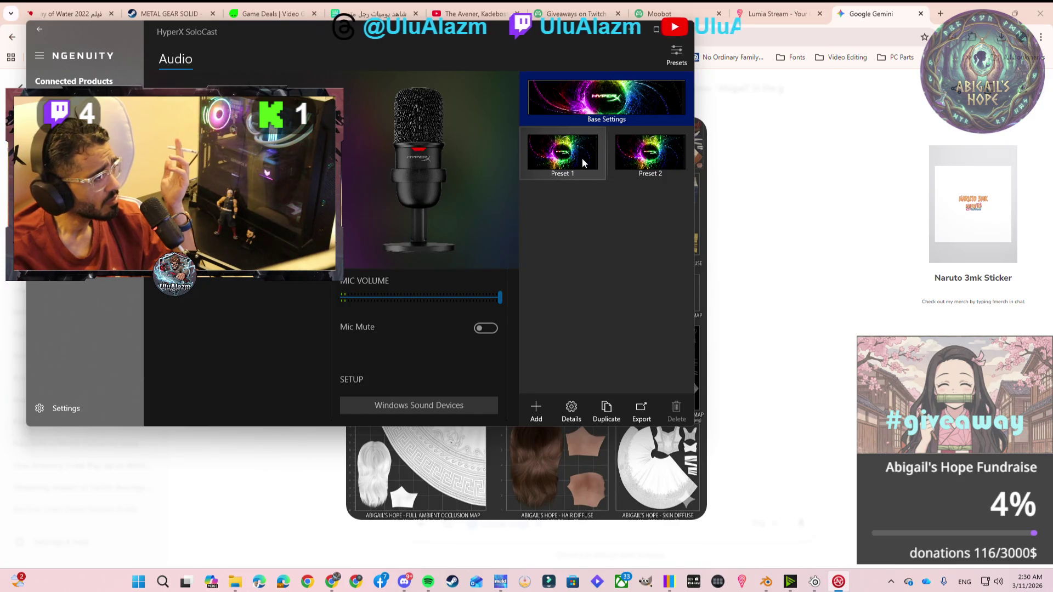
Create a new blank preset named 'Ulu' and select it
click(541, 406)
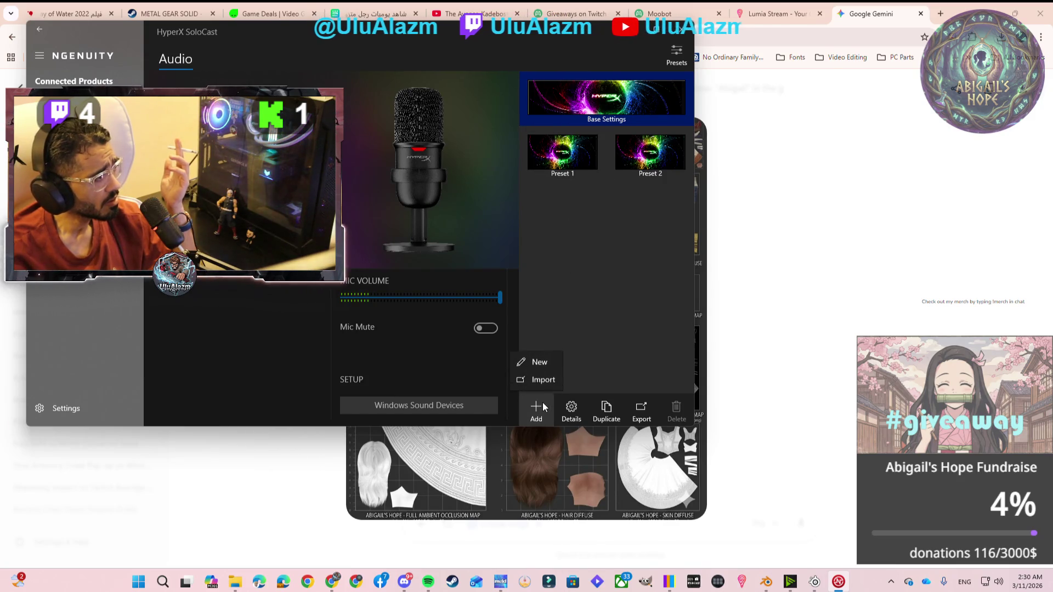
click(540, 362)
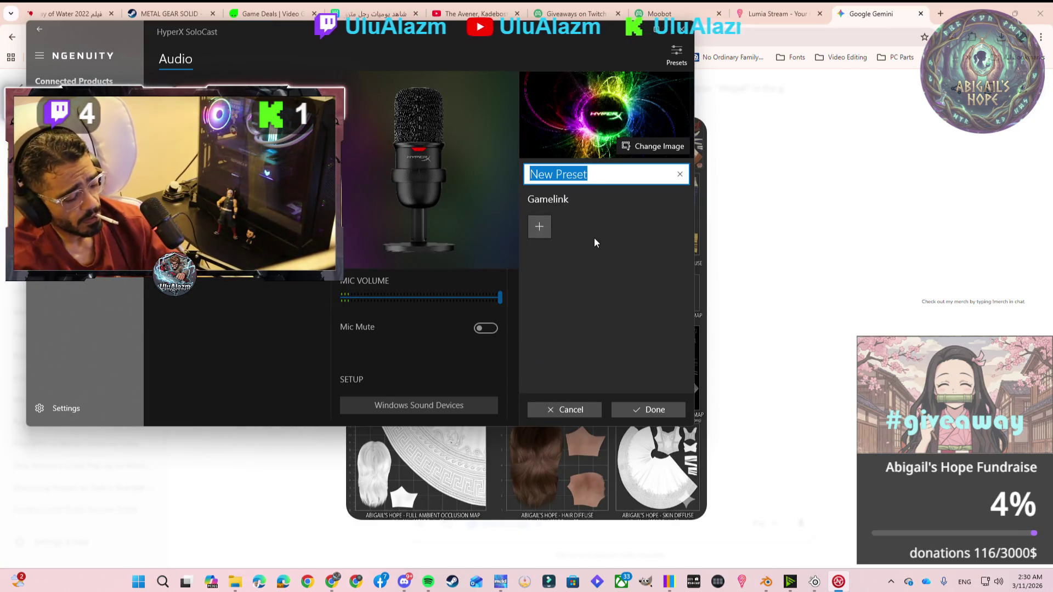
text(Ulu)
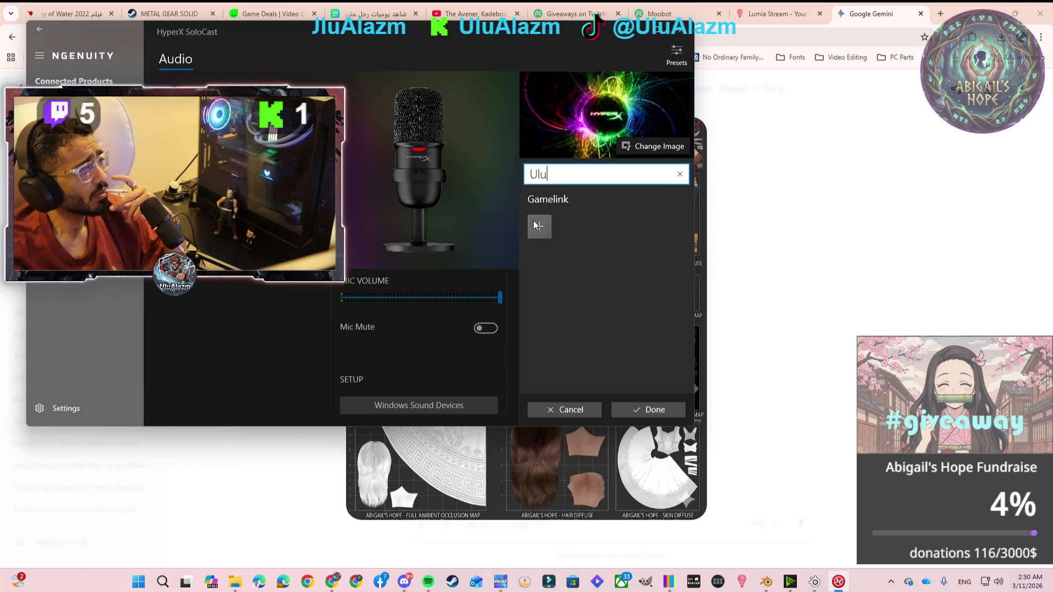
click(630, 412)
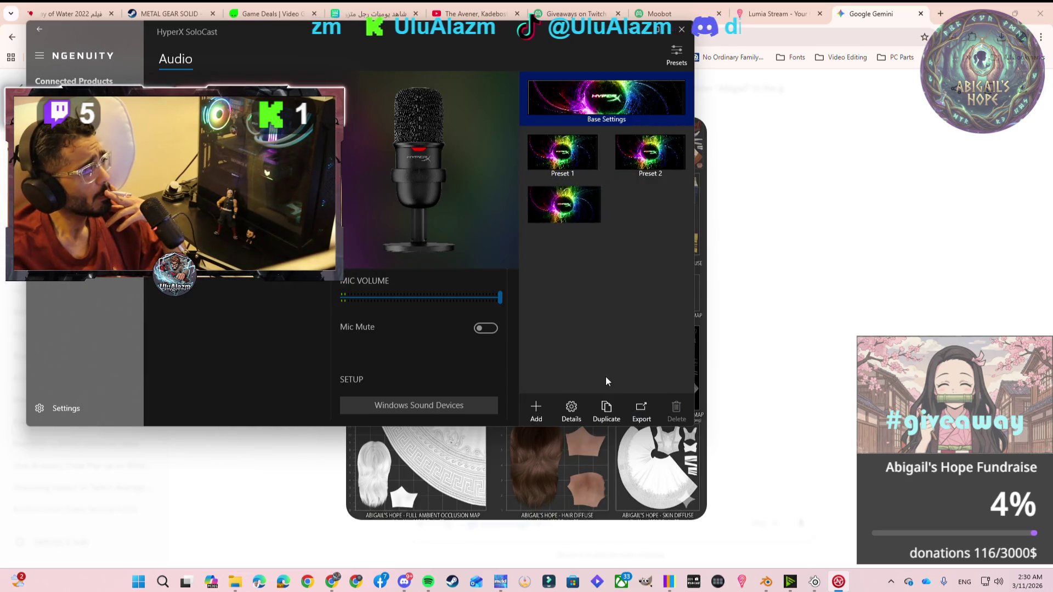
click(558, 214)
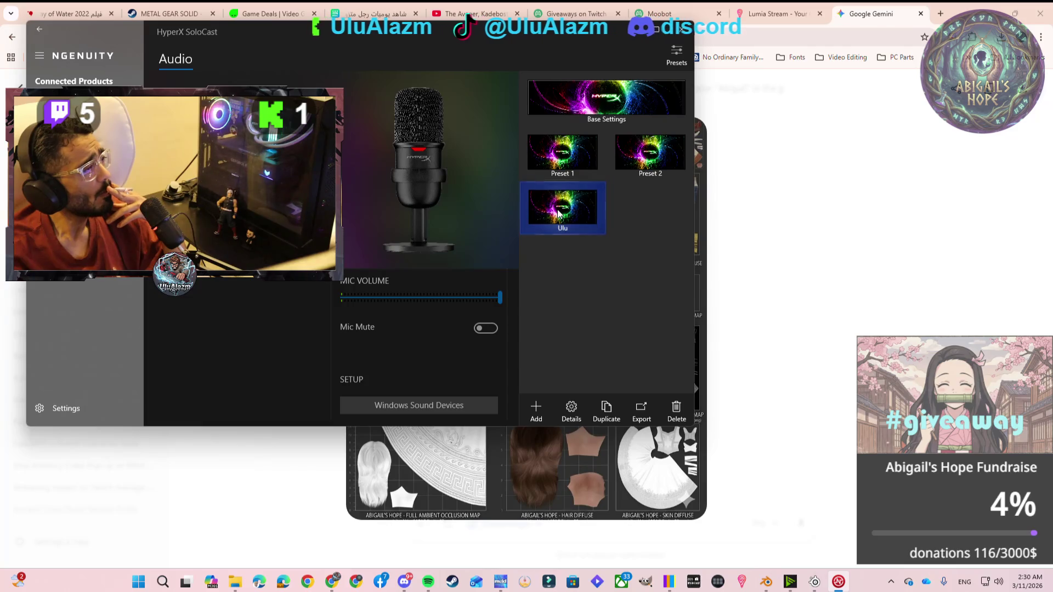
Cancel linking a program to Ulu, return to the presets list, and go to Settings
click(571, 412)
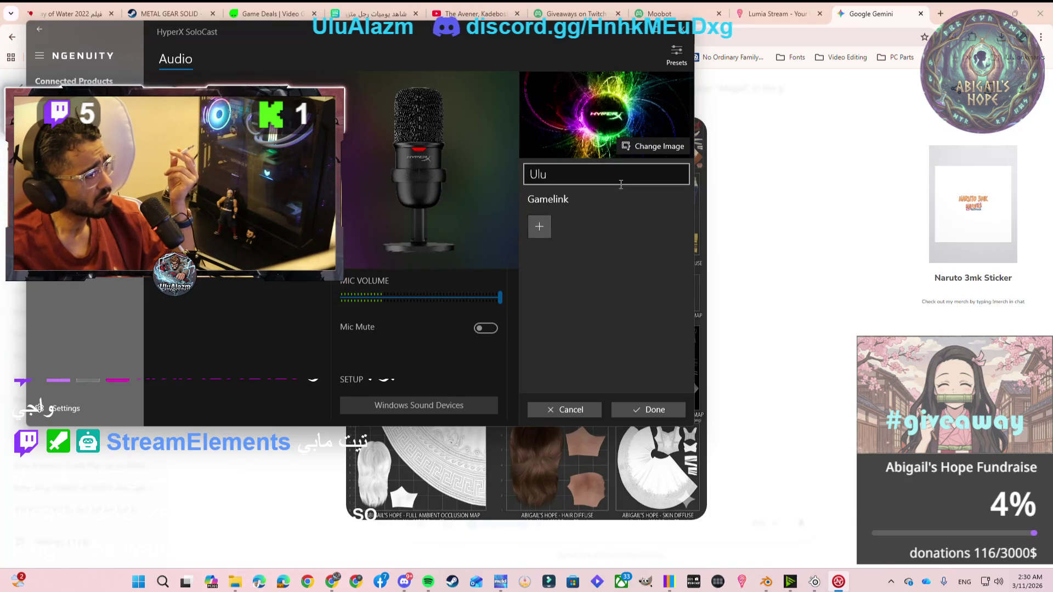
click(542, 227)
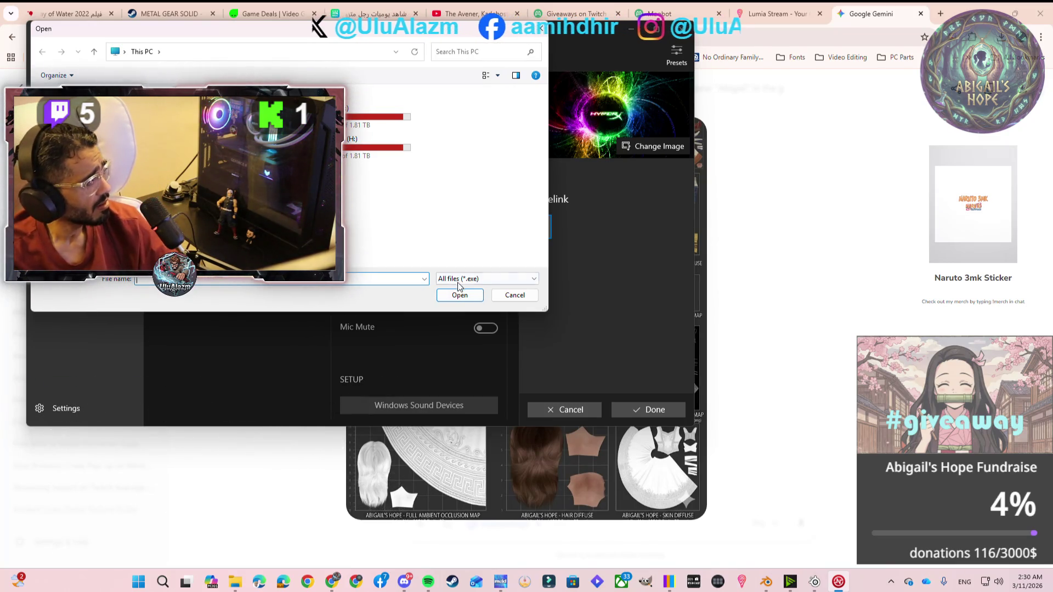
click(502, 298)
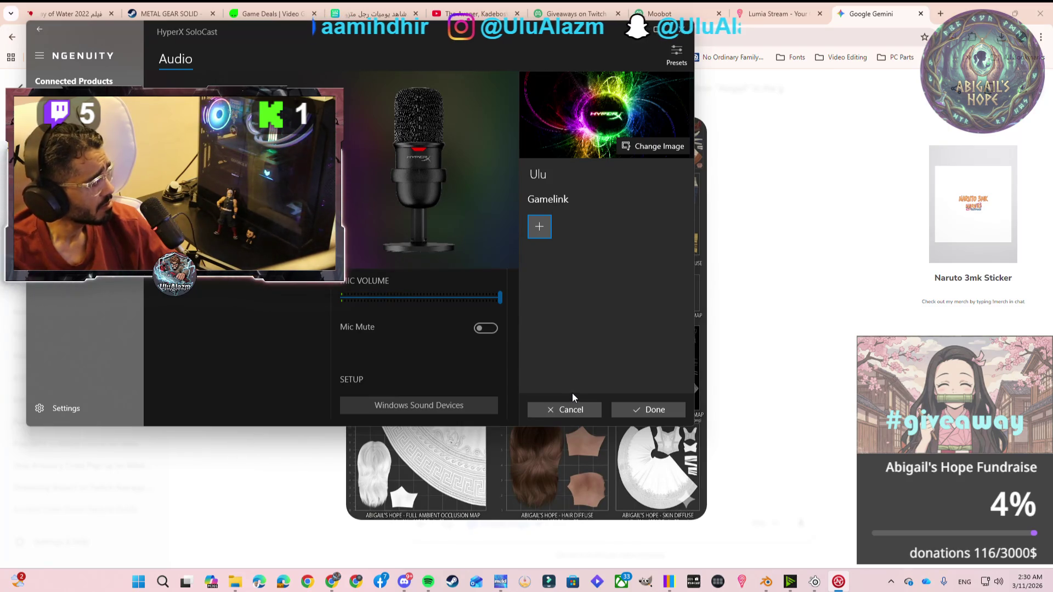
click(561, 413)
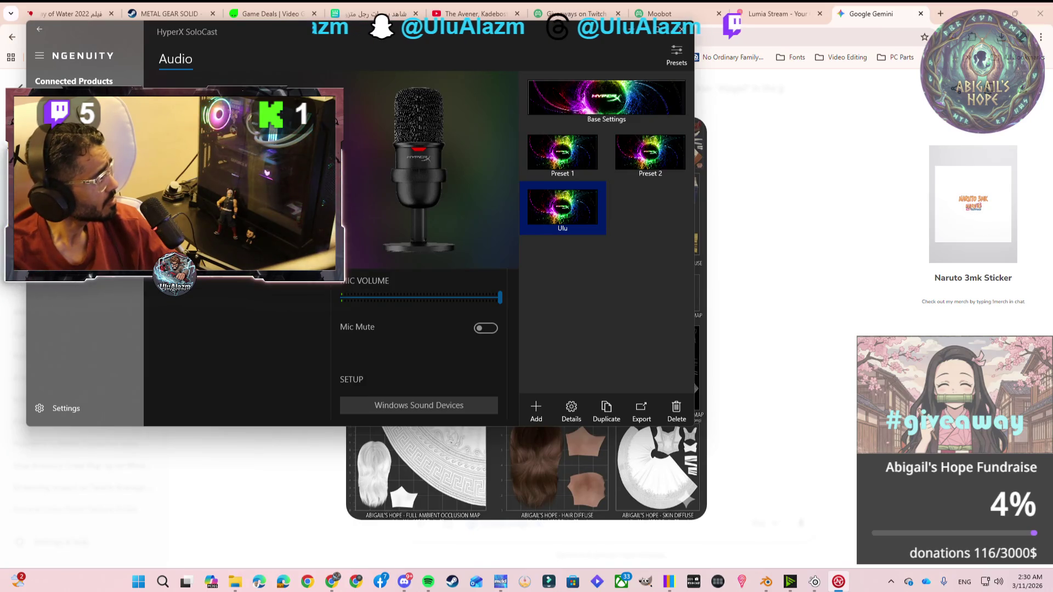
click(68, 410)
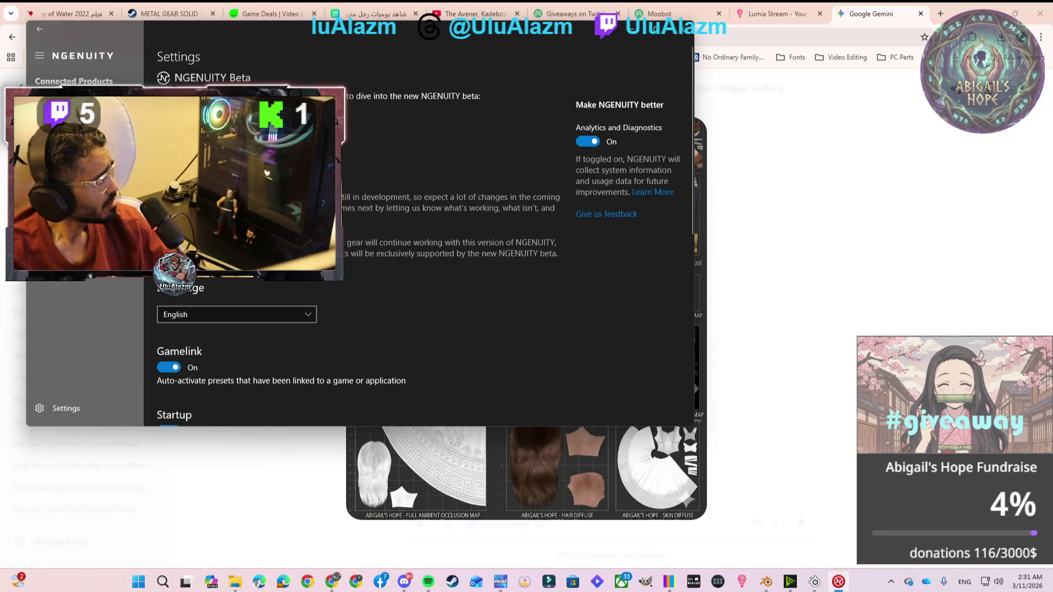
Scroll NGENUITY Settings down to the November 2025 Release (2.35.0.0) version info
scroll(417, 219, down, 8)
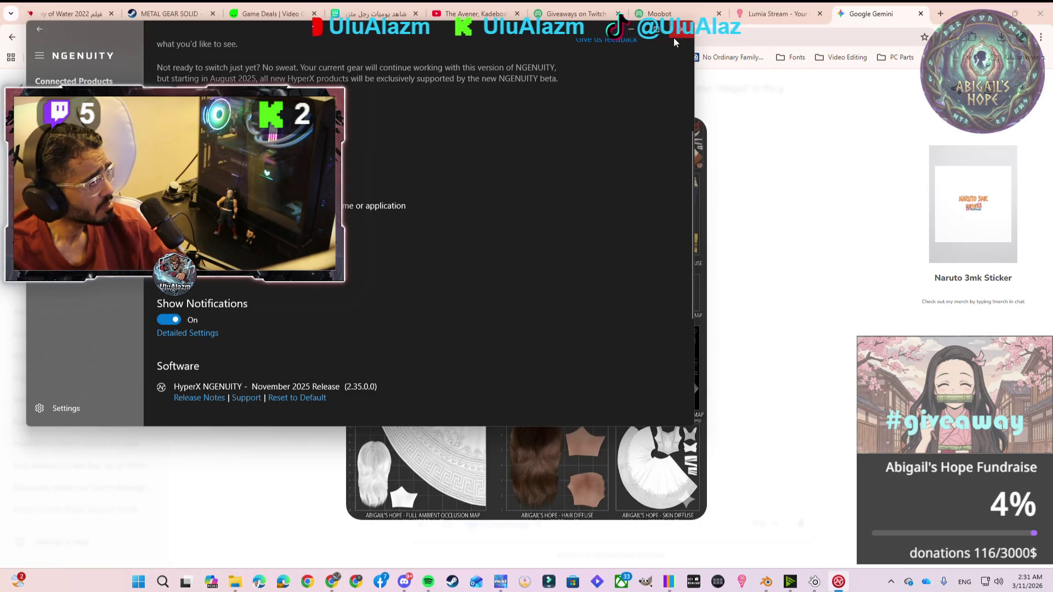
scroll(486, 249, down, 5)
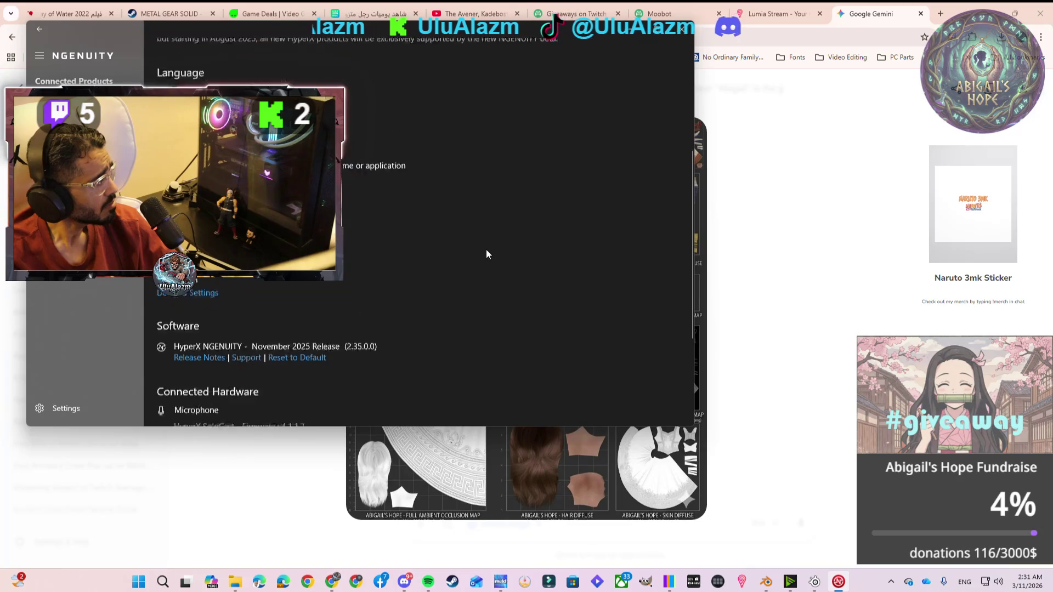
scroll(485, 251, down, 1)
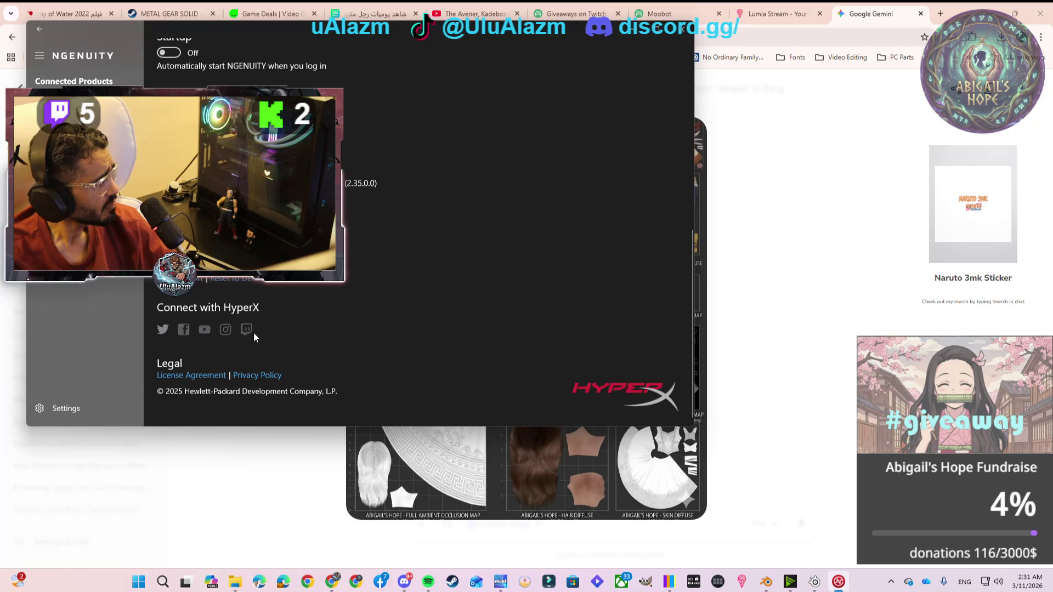
Close NGENUITY, launch Windows Settings, and open Sound settings from the speaker tray icon
click(681, 28)
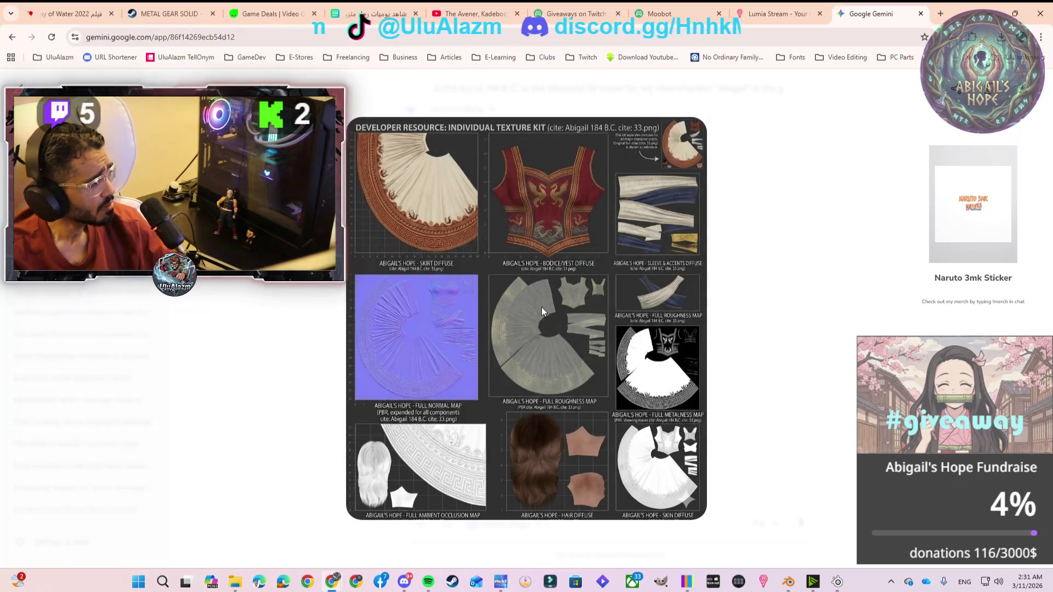
key(super)
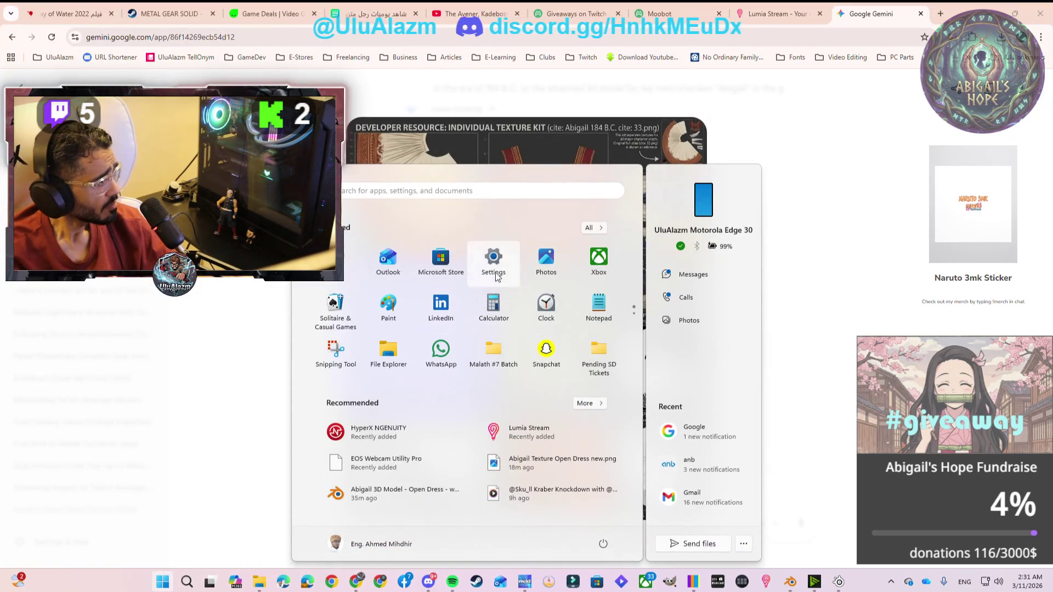
click(494, 264)
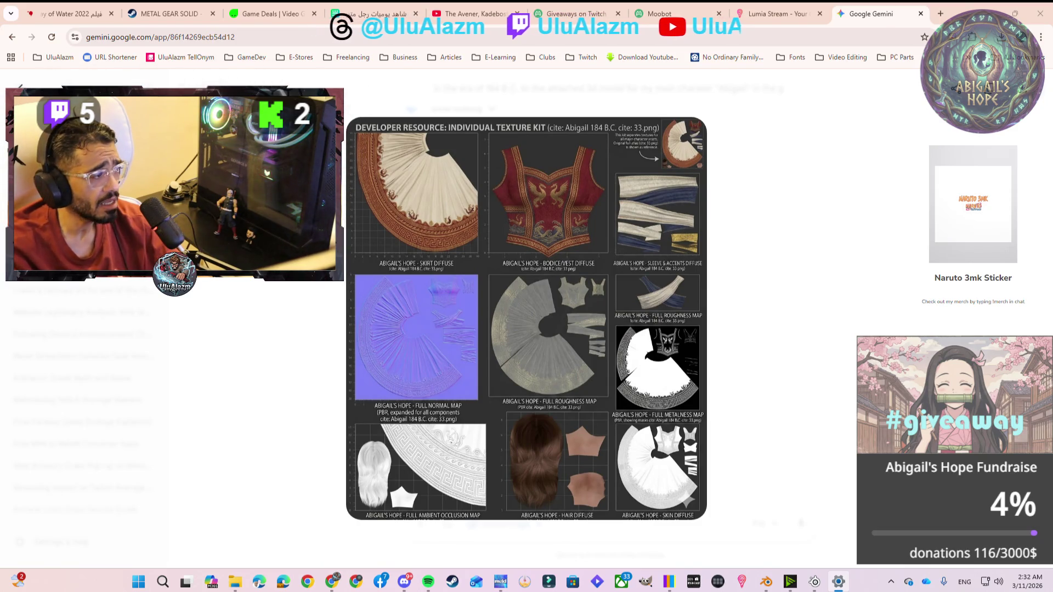
right_click(999, 583)
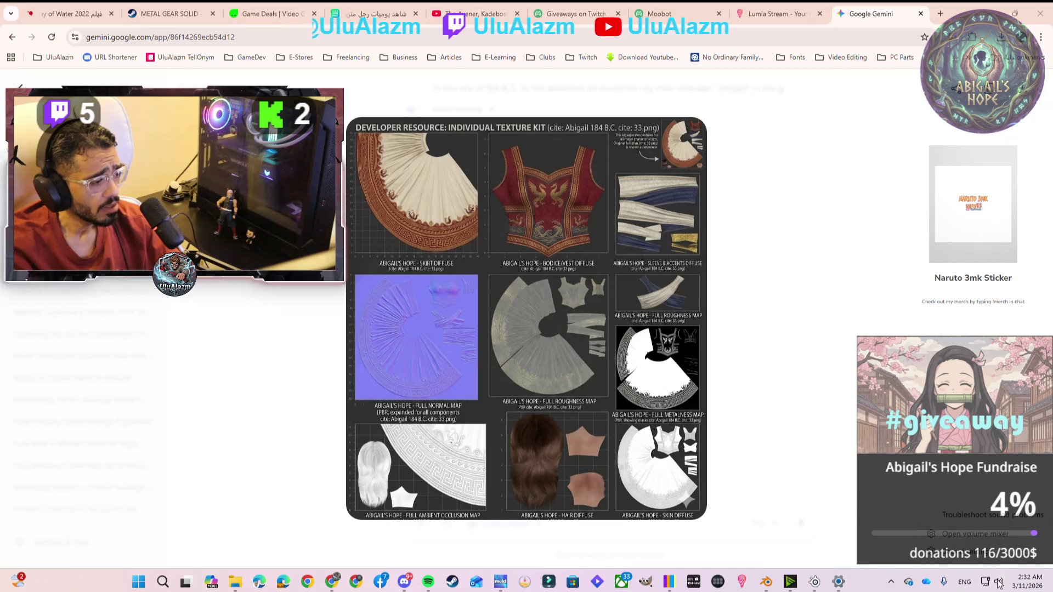
click(979, 559)
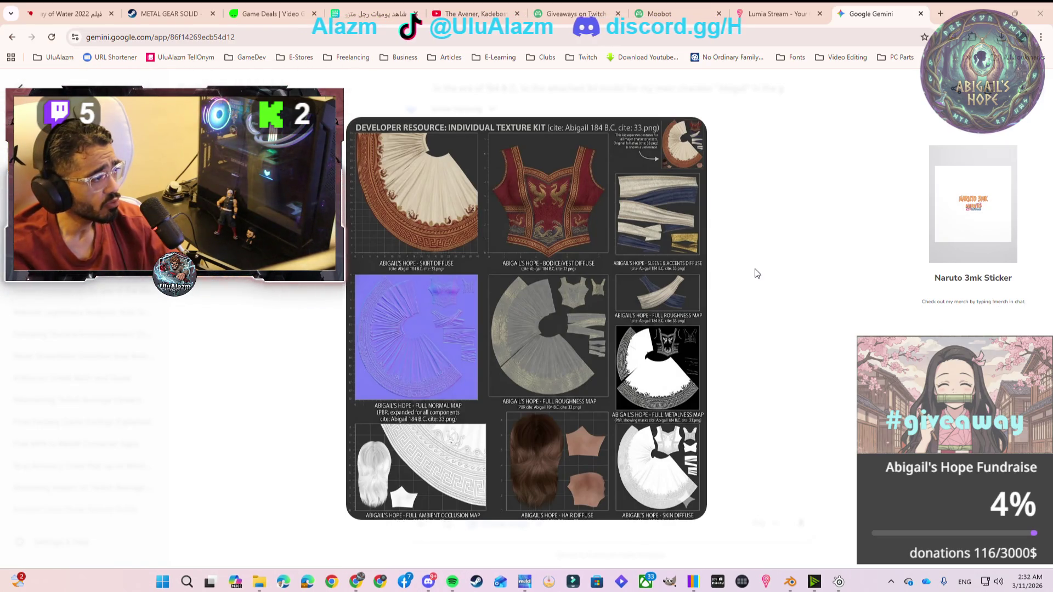
Drop Sonar's Clearcast AI mic noise cancellation from Max to 90, then return to NVIDIA Broadcast
click(812, 586)
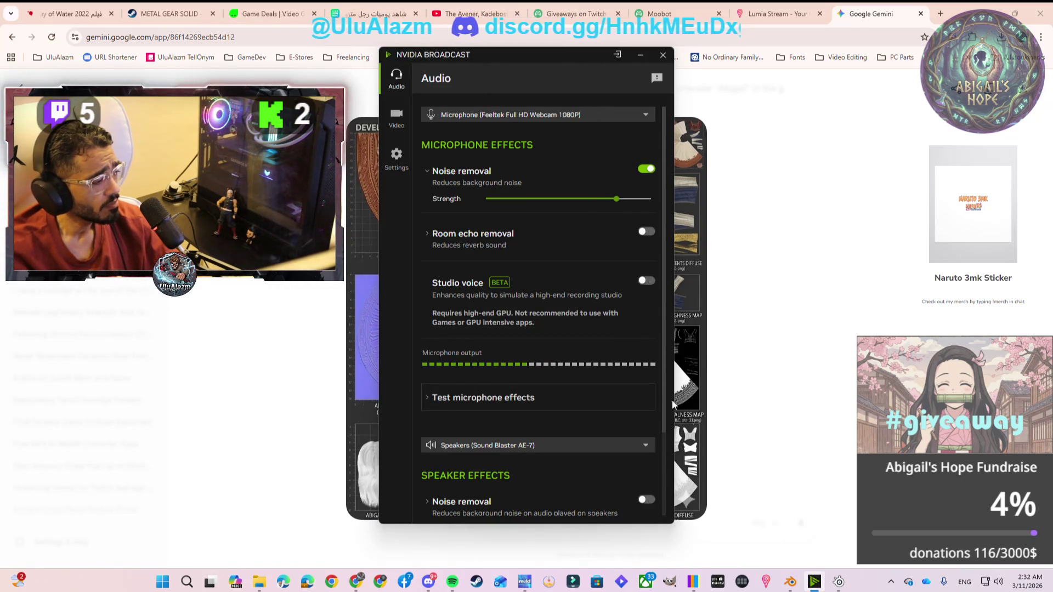
click(839, 583)
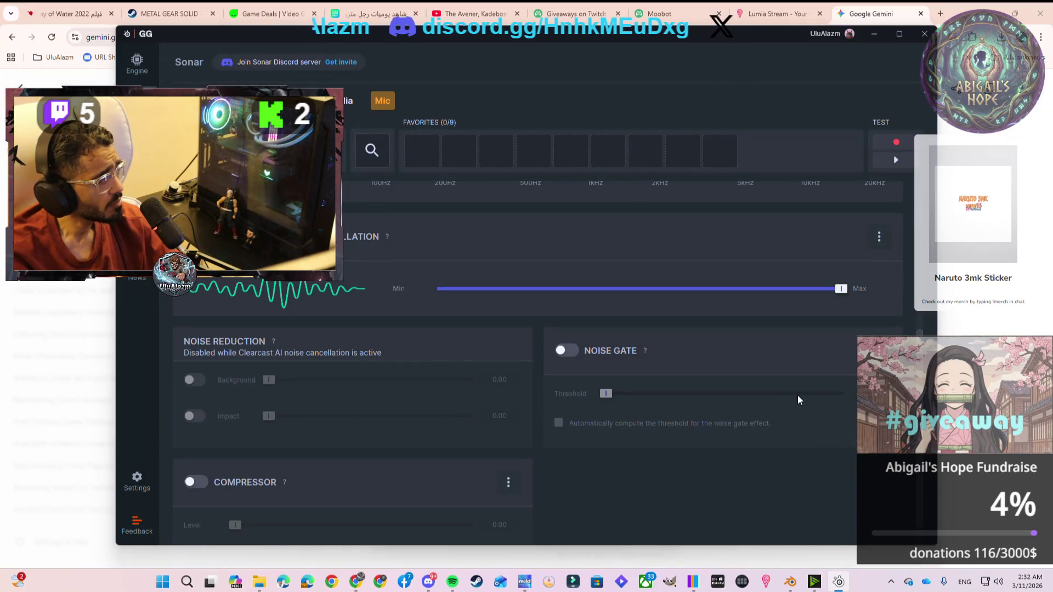
drag(840, 291, 800, 295)
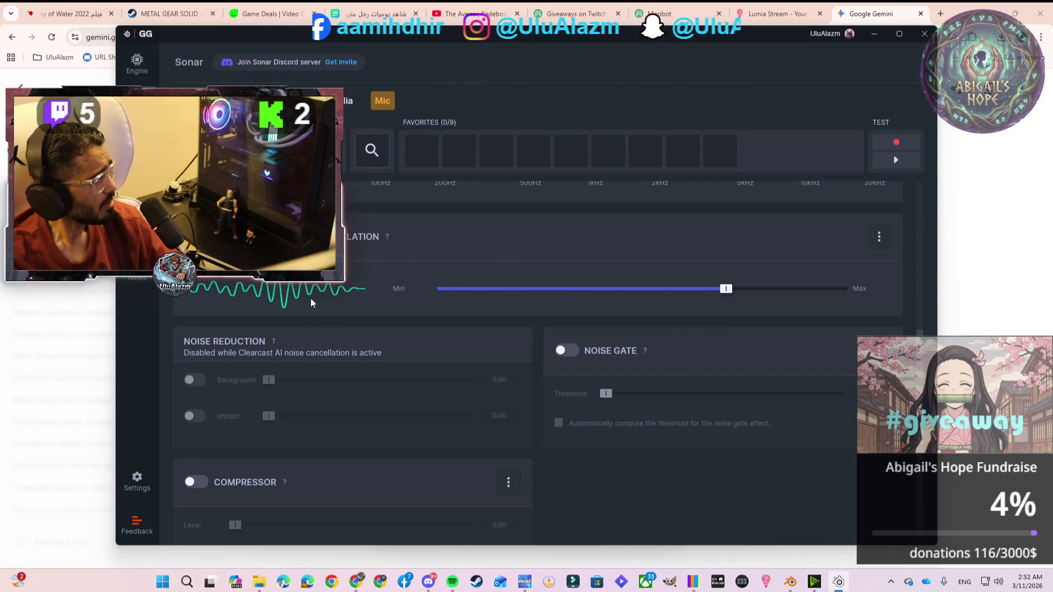
scroll(245, 362, down, 1)
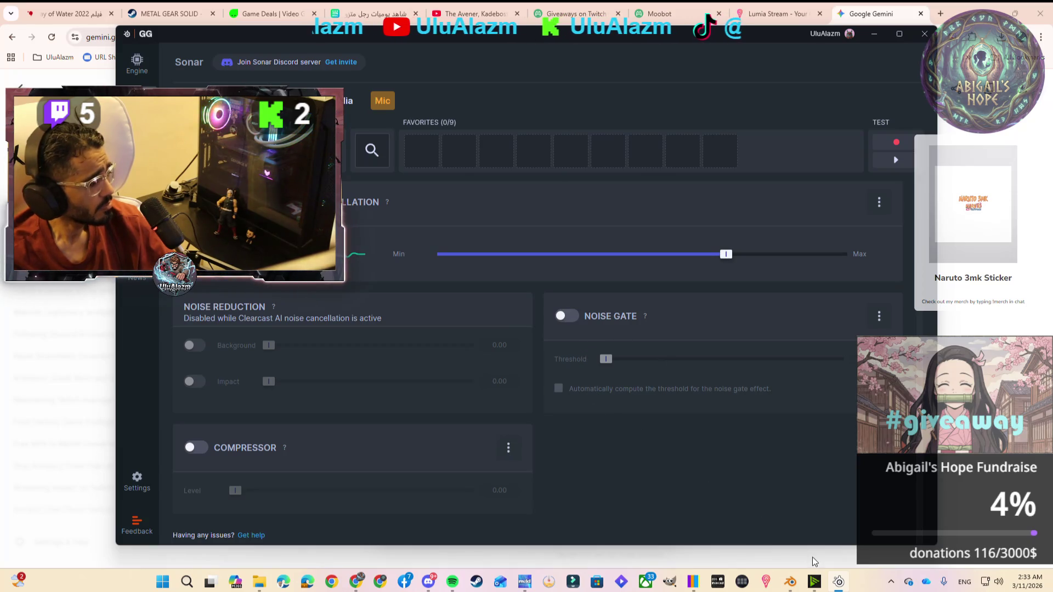
click(815, 586)
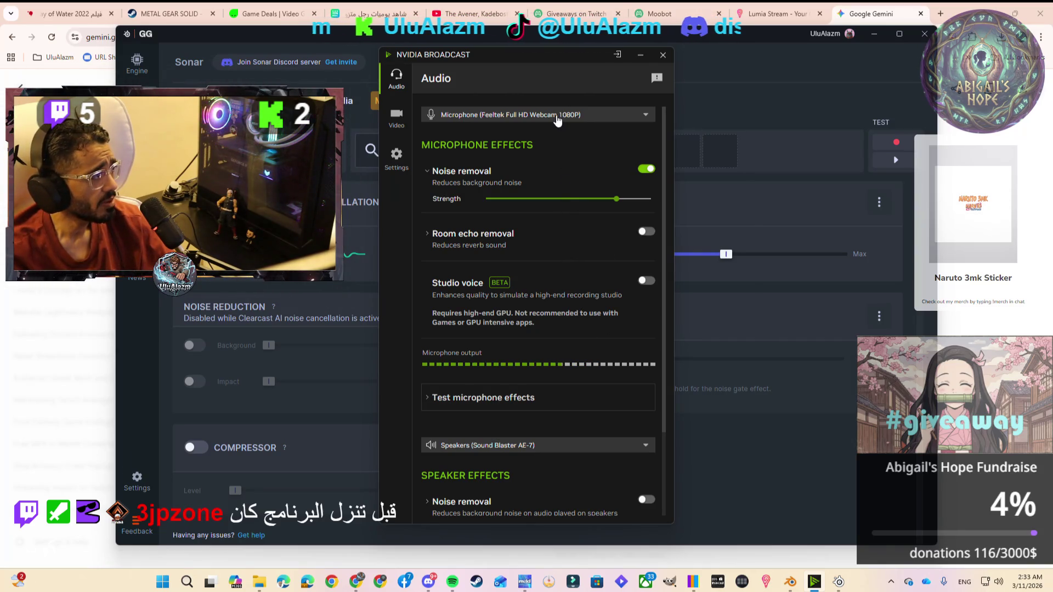
Set NVIDIA Broadcast's microphone to Microphone (4- HyperX SoloCast), then close Broadcast
click(558, 120)
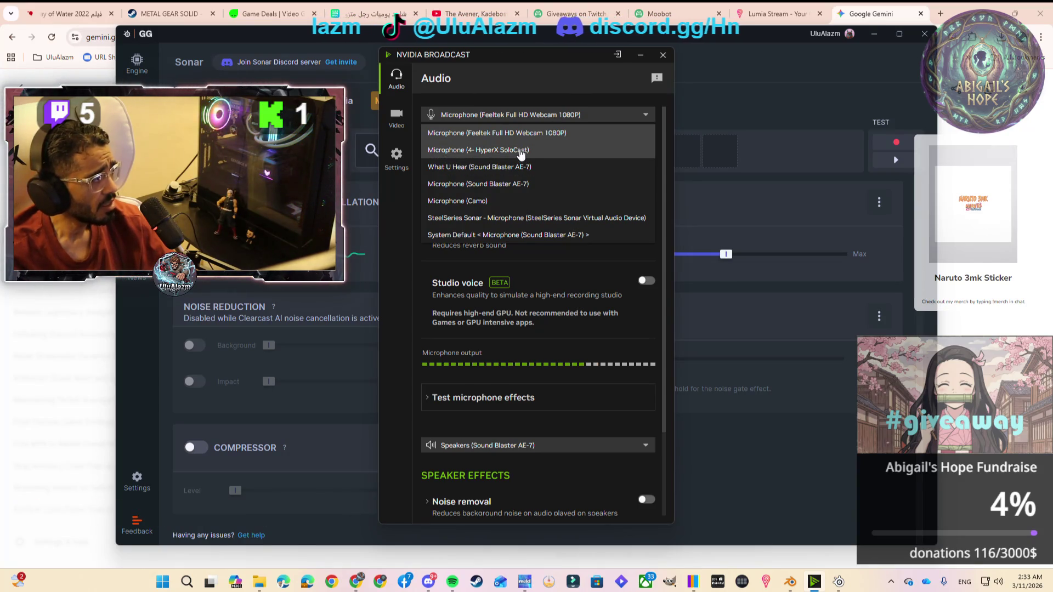
click(518, 149)
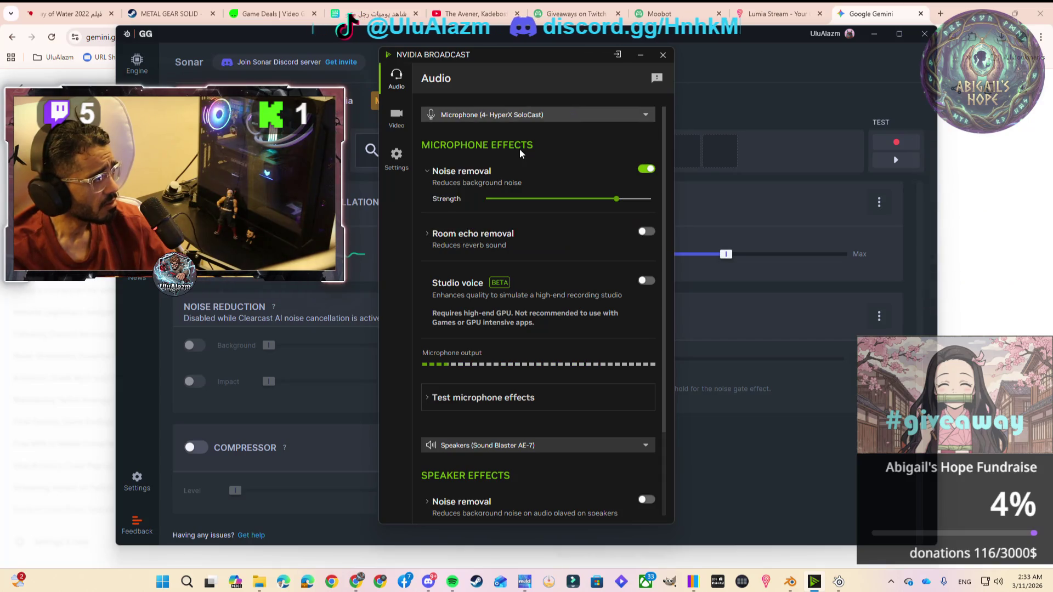
click(518, 119)
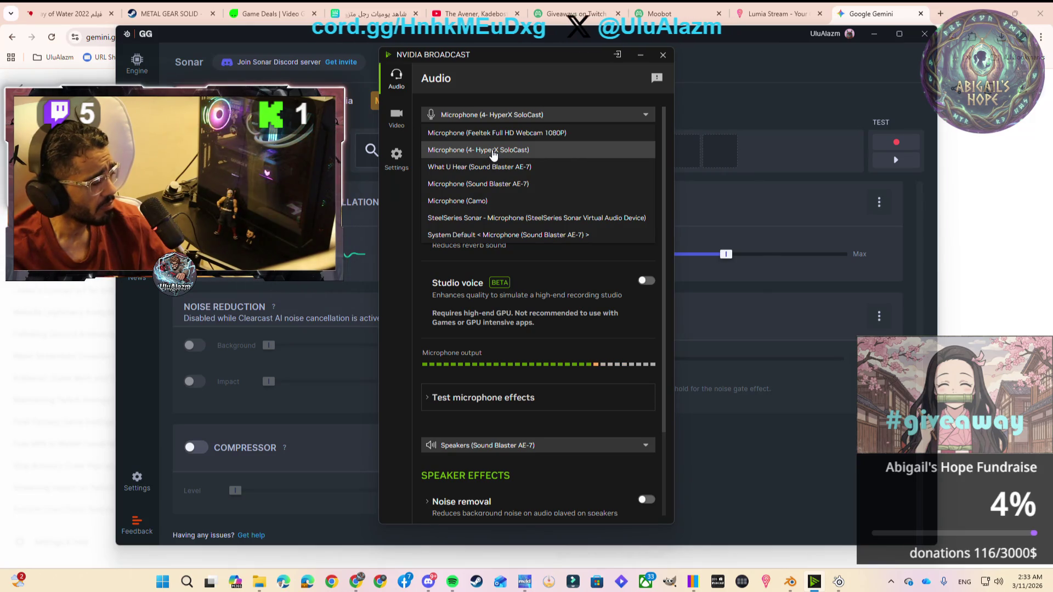
click(532, 109)
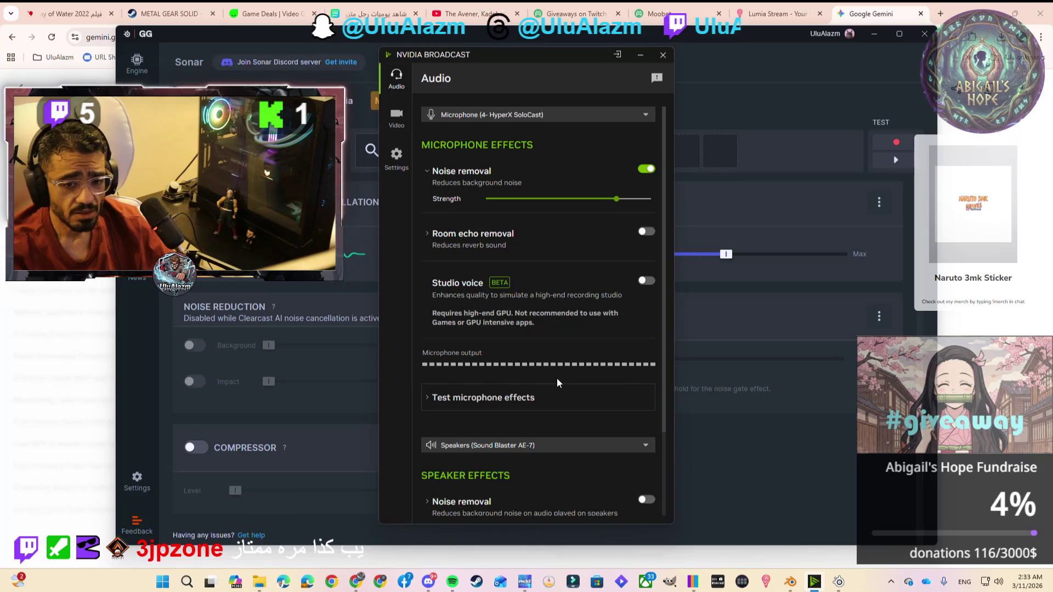
click(662, 56)
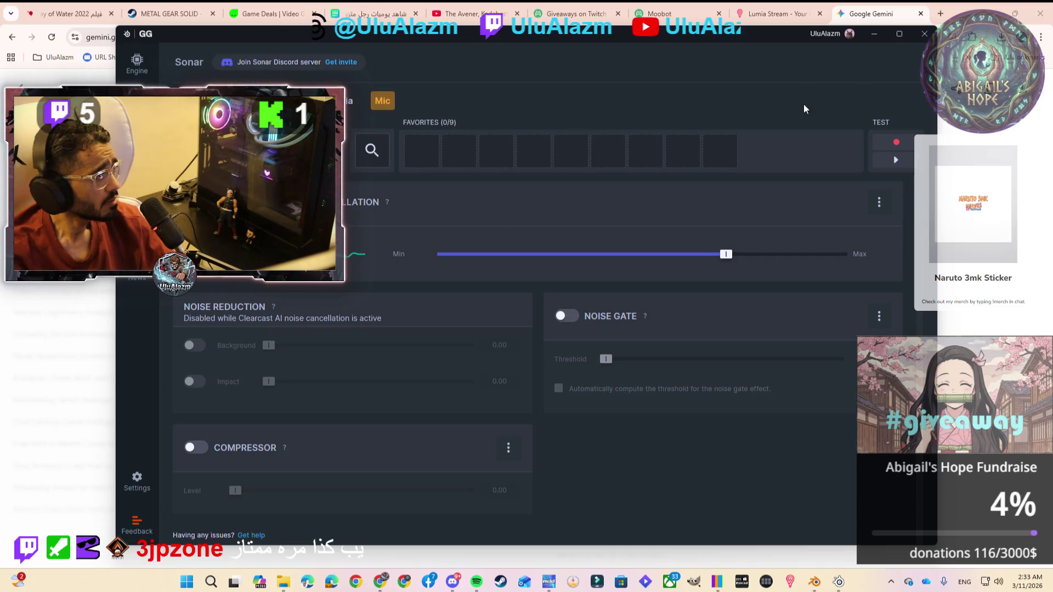
Download the full-size Gemini texture kit image and confirm it in Chrome's recent downloads
click(876, 36)
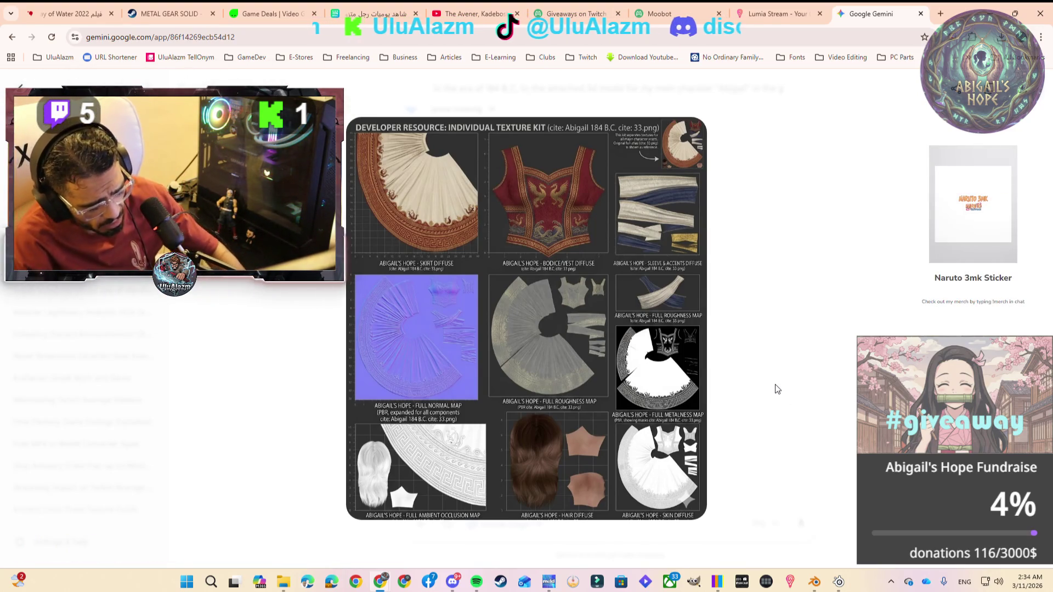
mouse_move(818, 584)
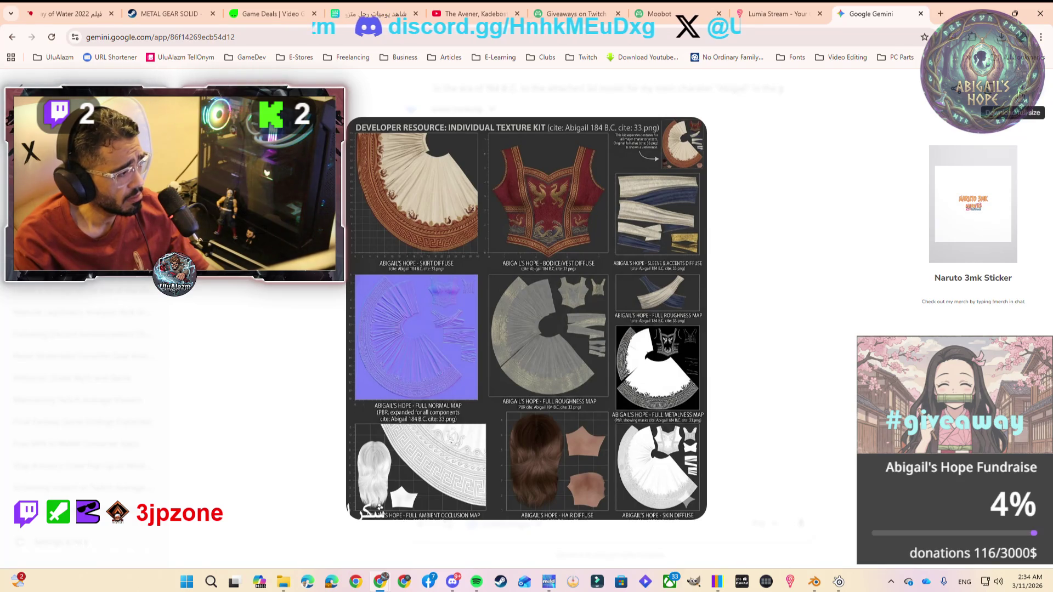
click(1021, 95)
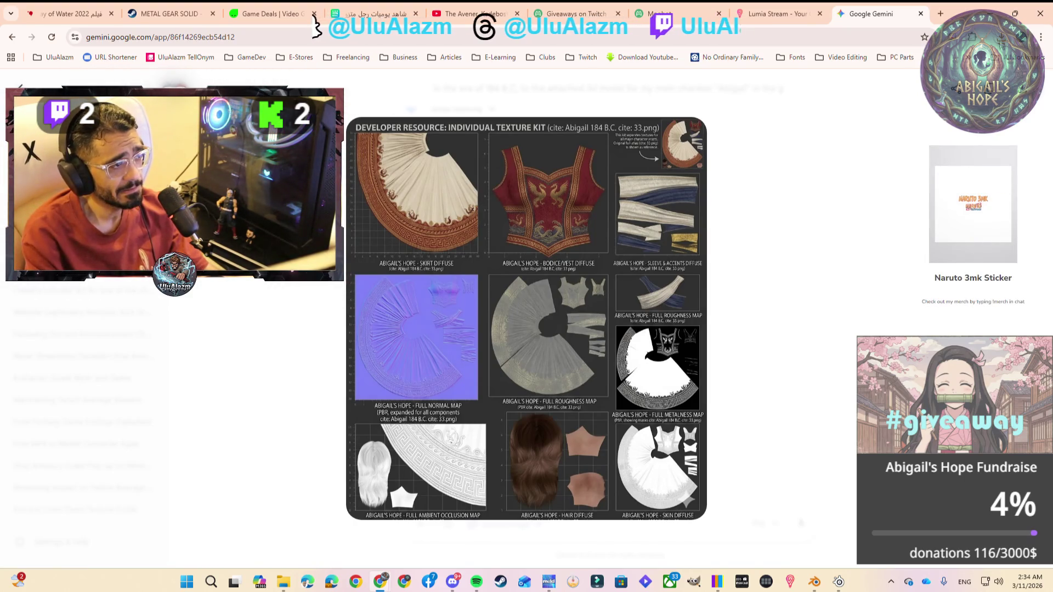
click(1002, 37)
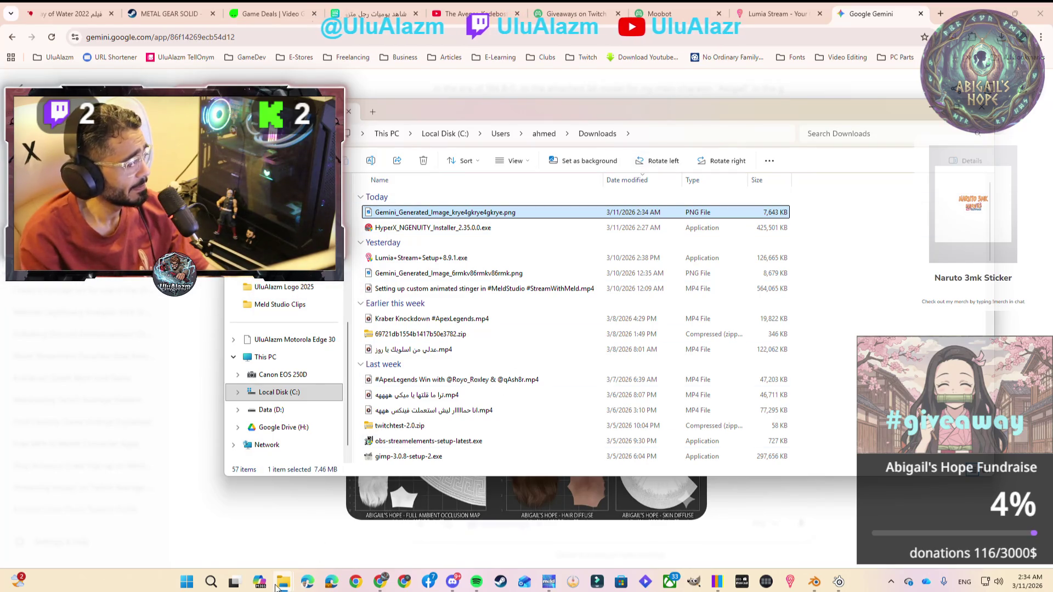
Arrange the 3D Abigail folder below Downloads and copy the existing texture file's name
mouse_move(283, 582)
click(251, 549)
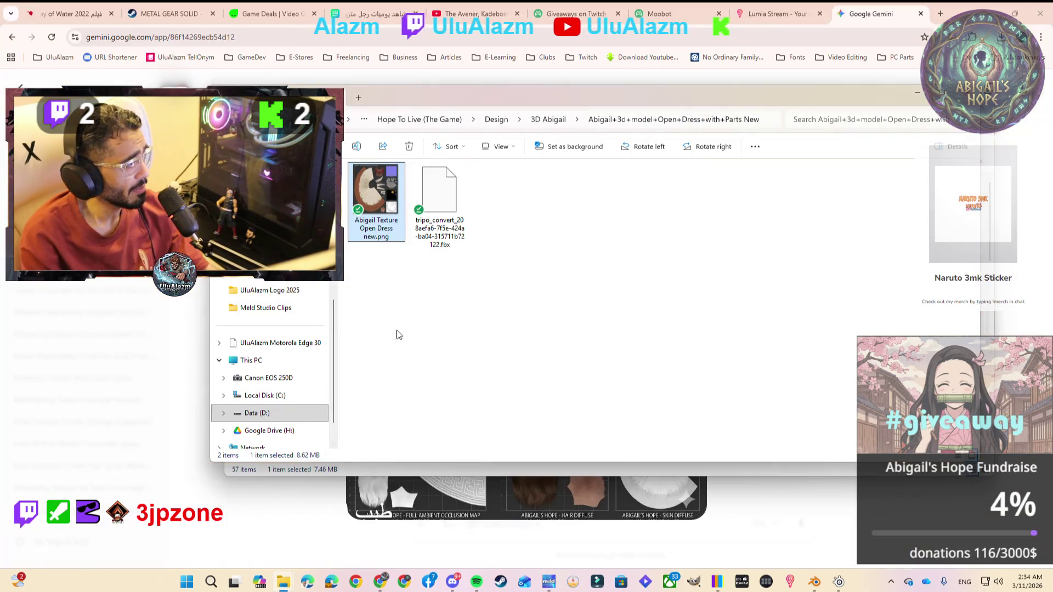
mouse_move(548, 98)
mouse_down()
mouse_move(428, 199)
mouse_move(512, 258)
mouse_move(542, 255)
mouse_up()
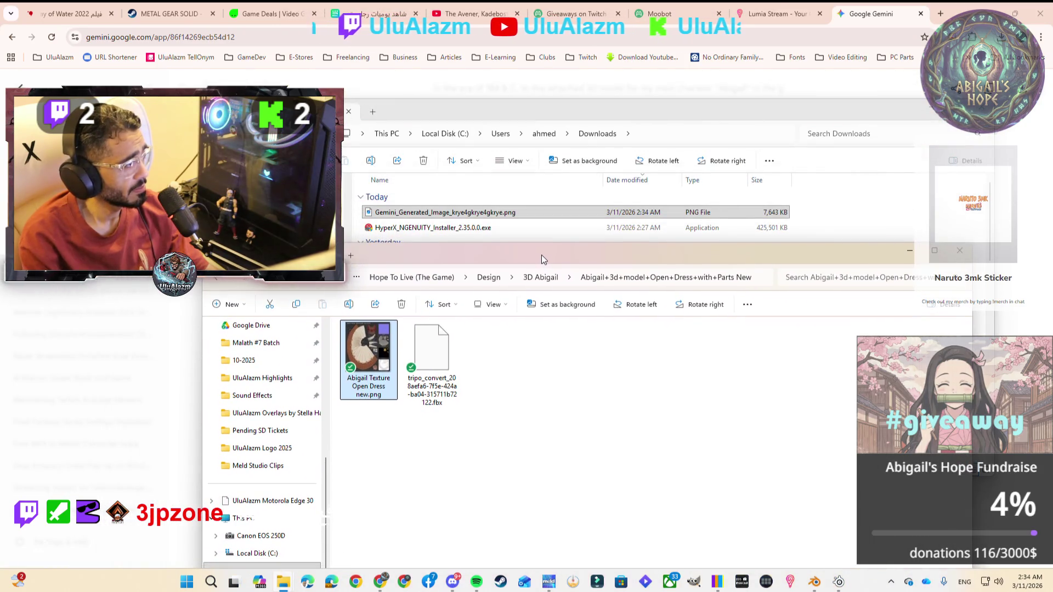
click(371, 391)
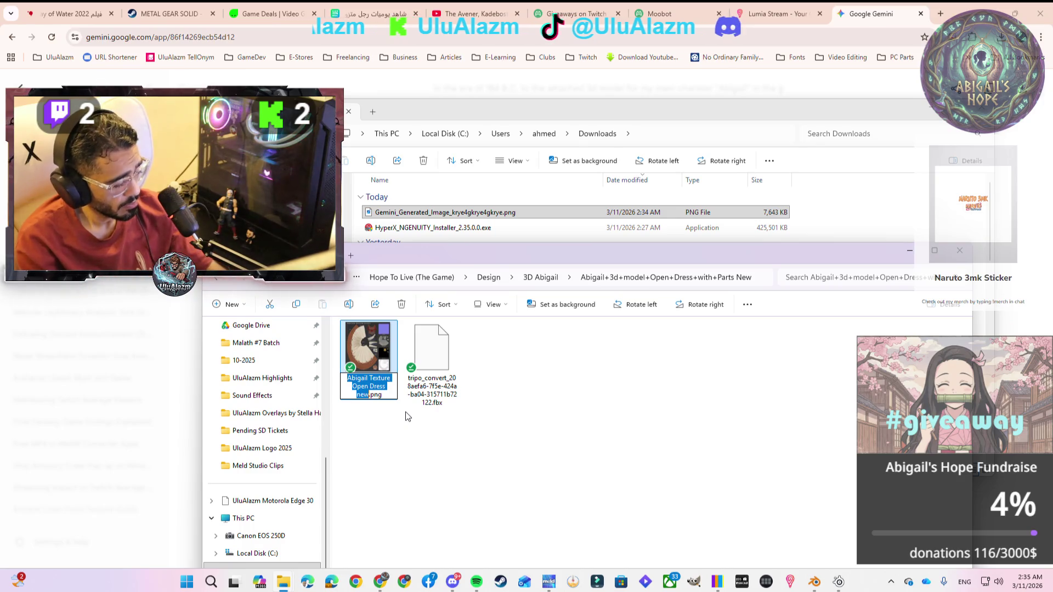
click(543, 402)
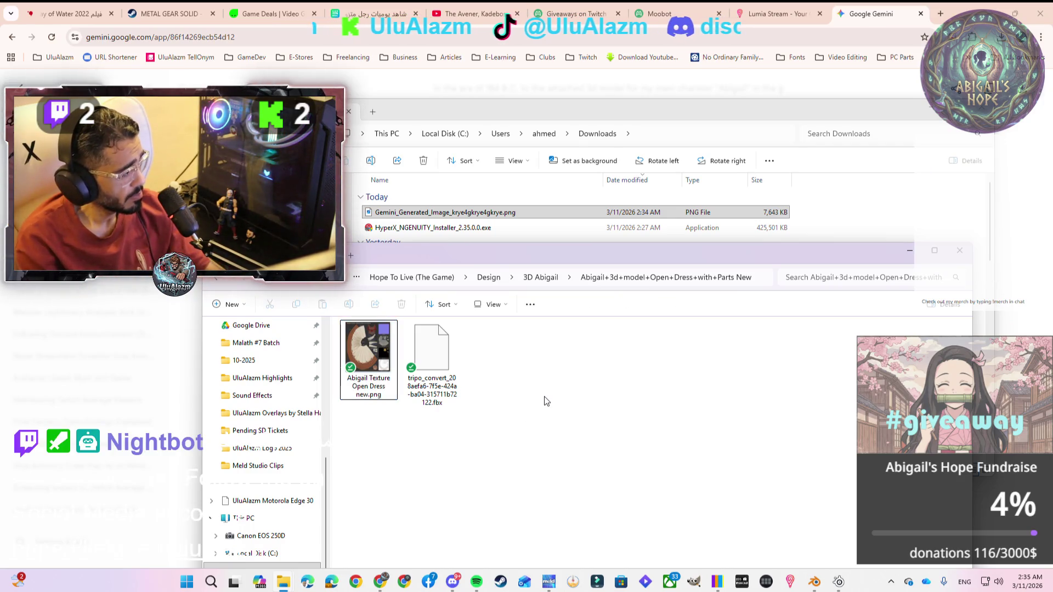
Rename the downloaded Gemini PNG to 'Abigail Seperate Texture Open Dress new.png'
click(428, 216)
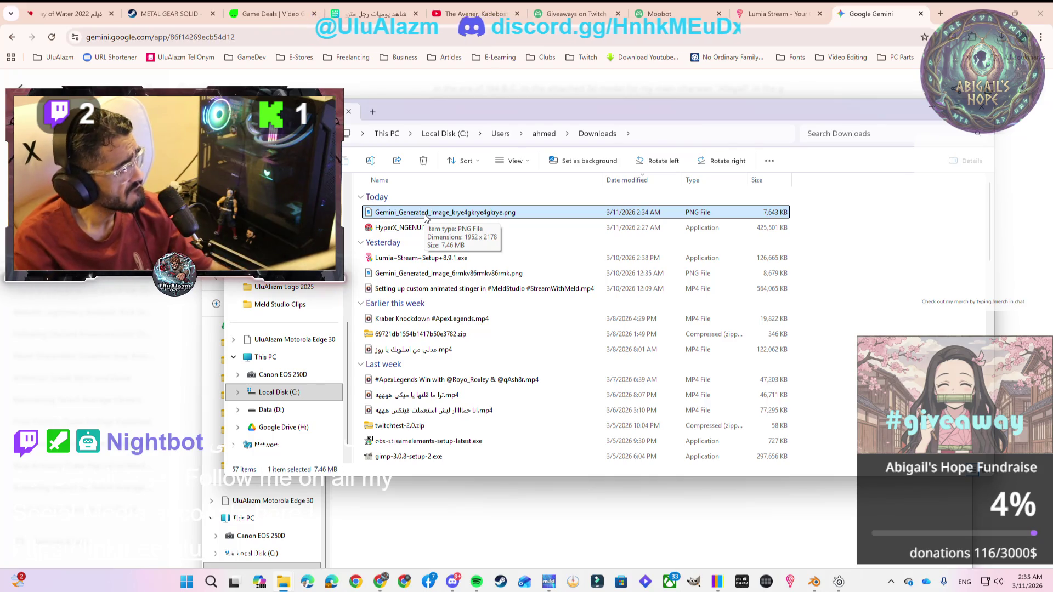
right_click(425, 217)
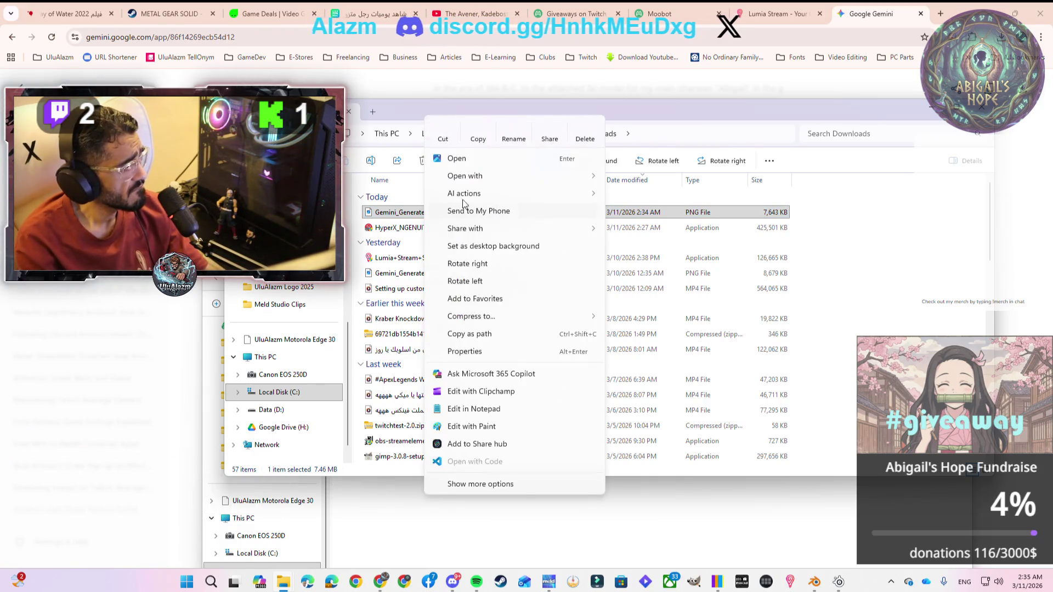
click(505, 139)
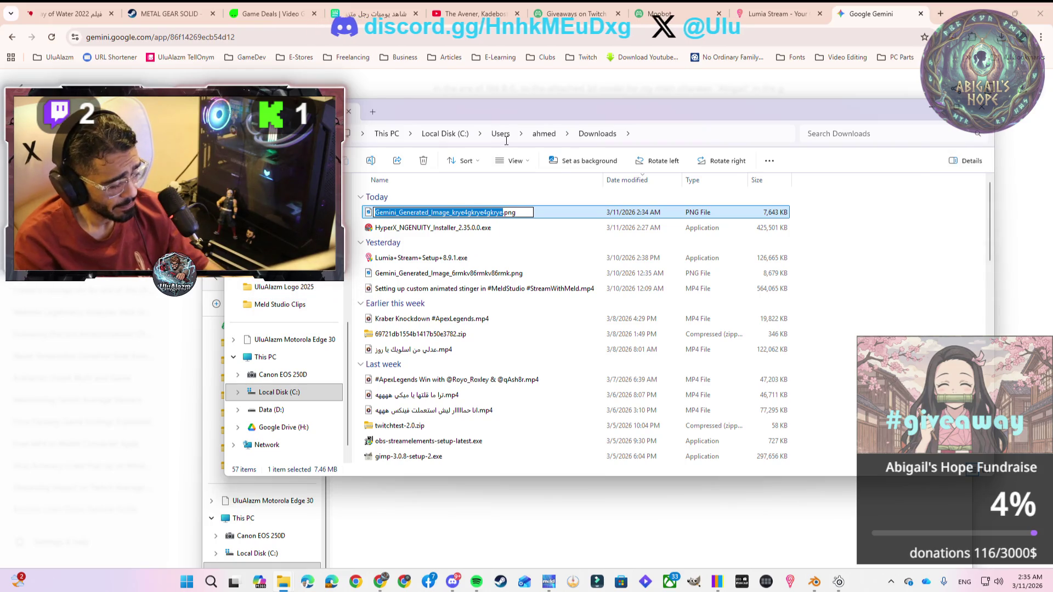
text(Abigail Texture Open Dress new)
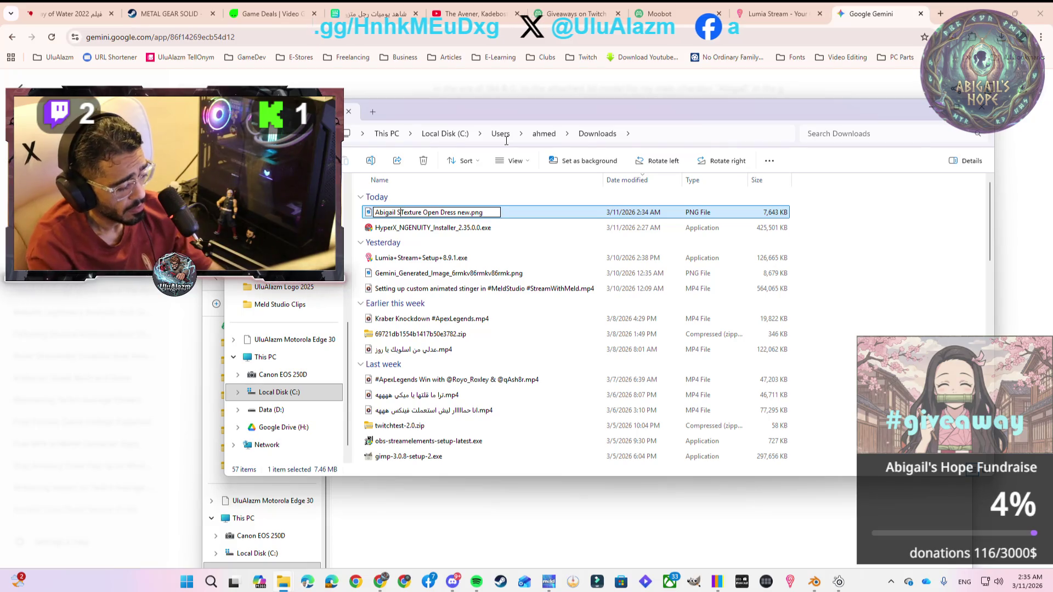
text(perate)
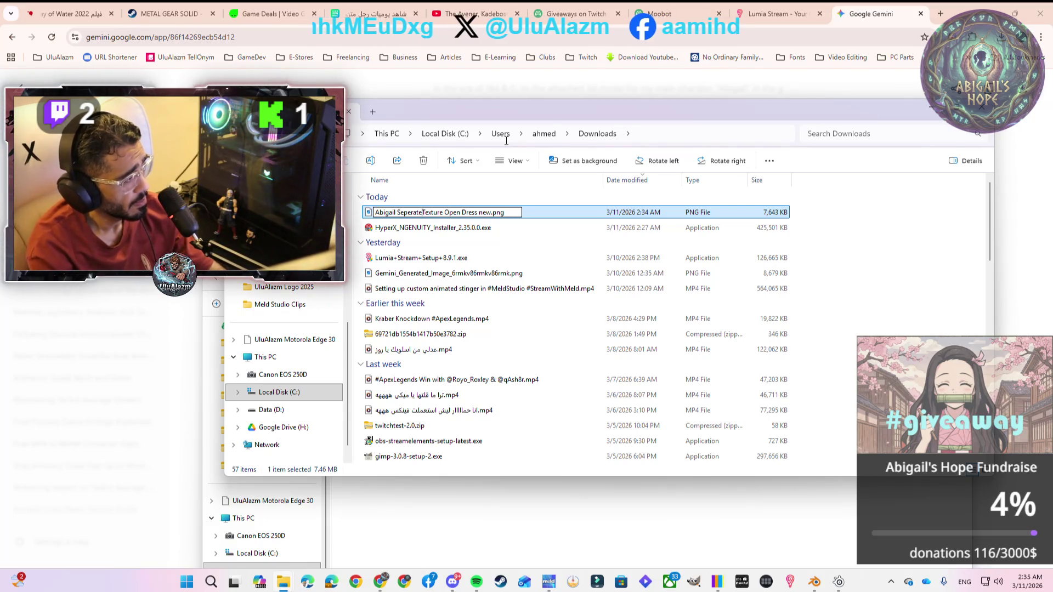
key(Return)
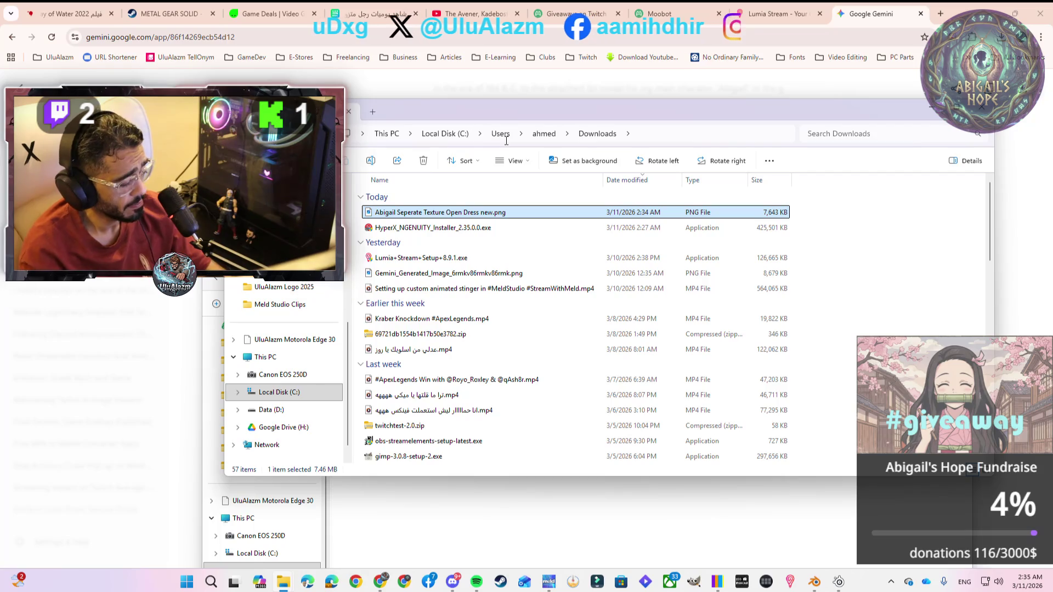
Move the renamed texture from Downloads into the 3D Abigail project folder
key(ctrl+x)
click(538, 501)
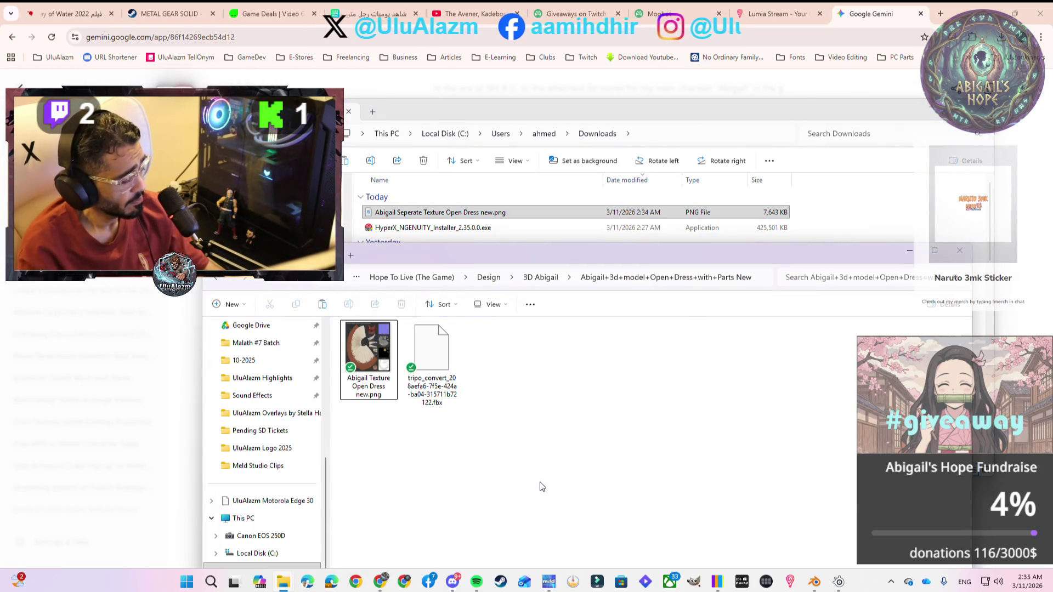
key(ctrl+v)
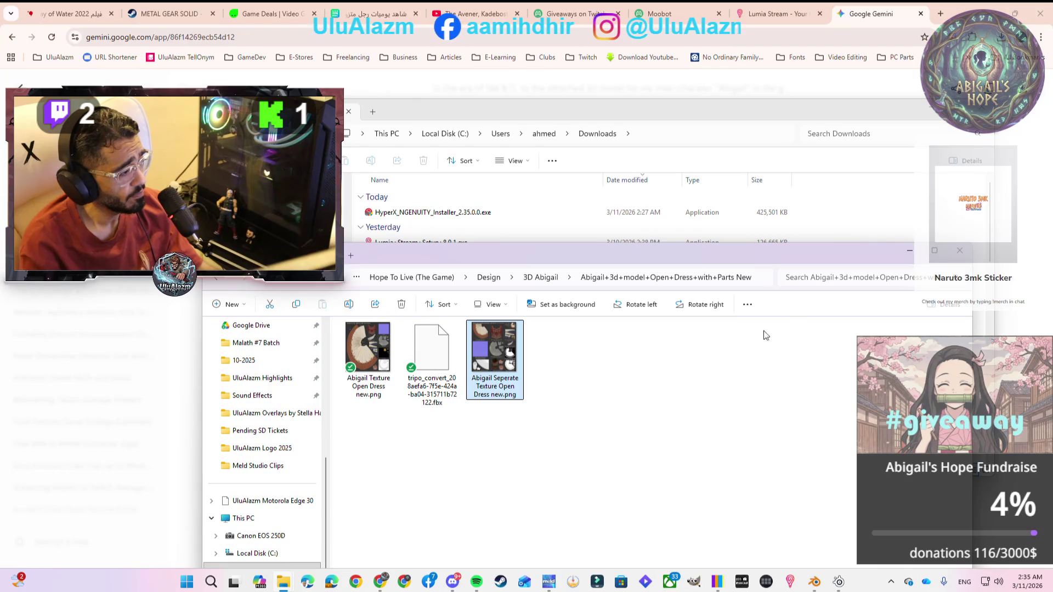
drag(818, 254, 828, 143)
click(917, 110)
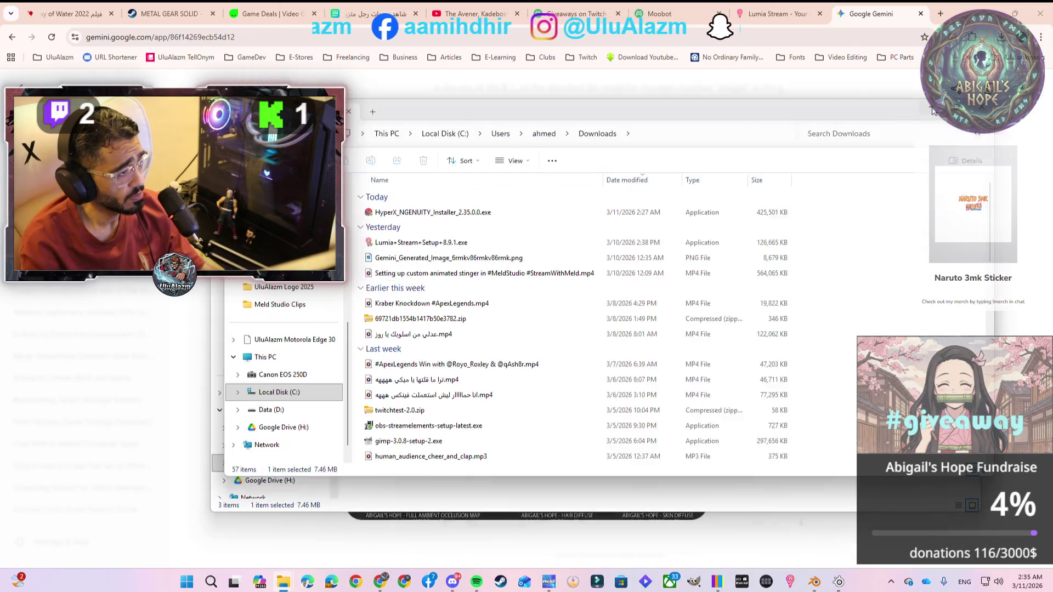
Show the skirt mesh's UVs in Blender's UV Editing workspace over Abigail Texture Open Dress new.png
click(814, 582)
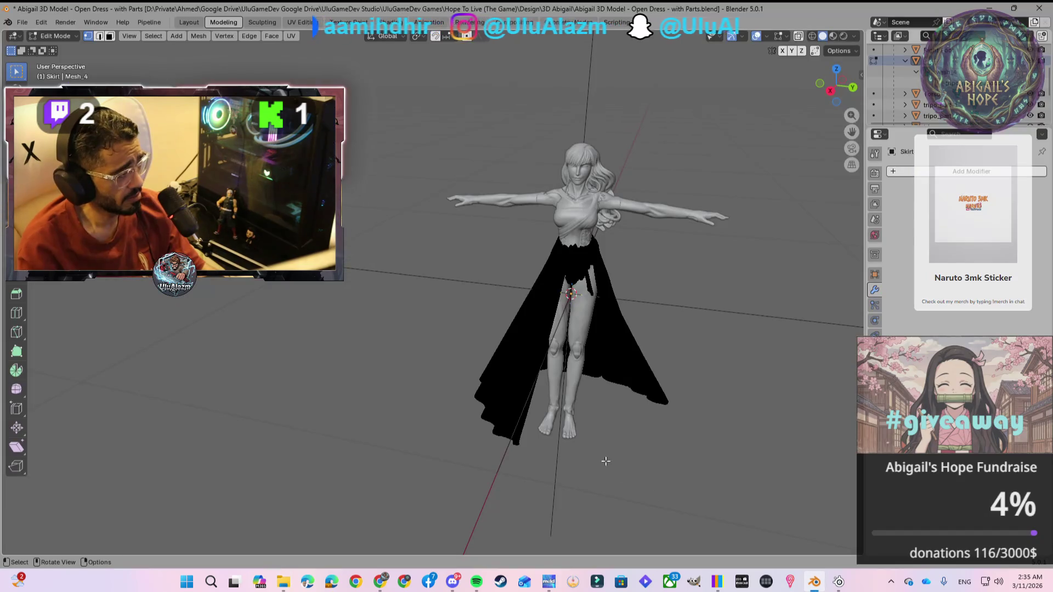
click(188, 22)
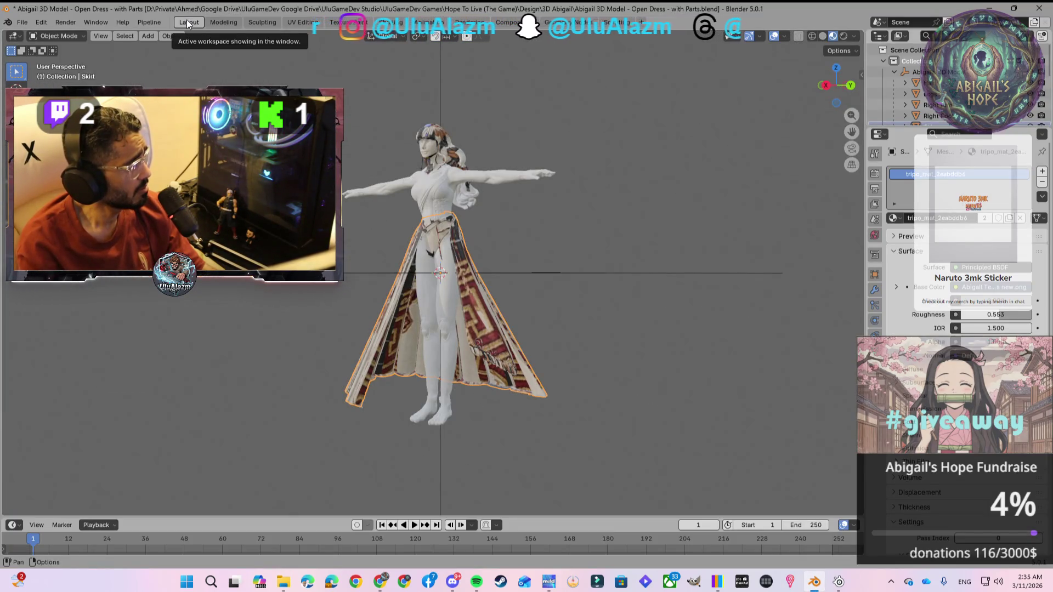
click(289, 25)
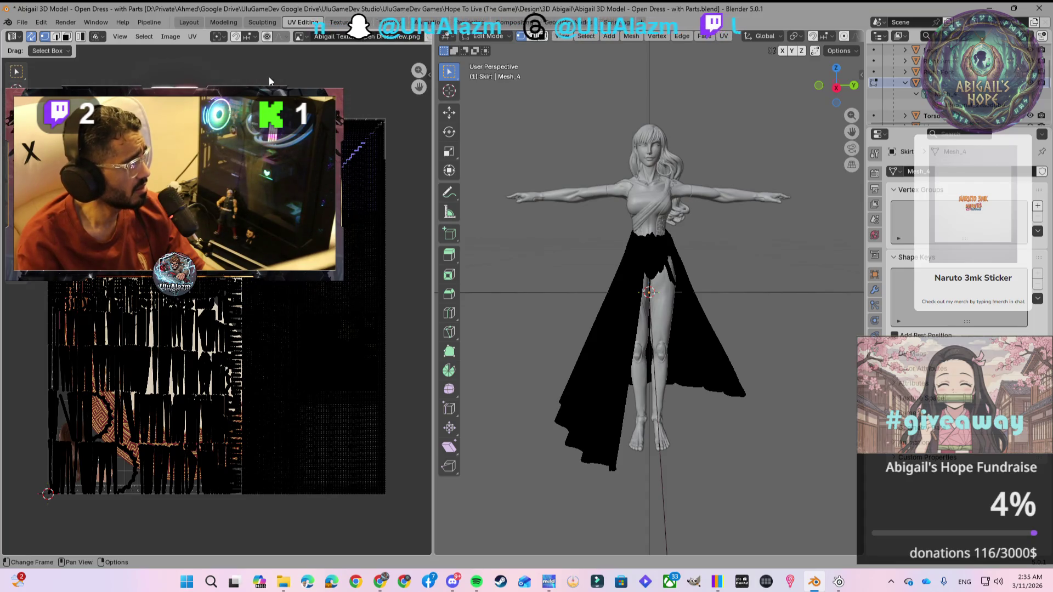
click(308, 38)
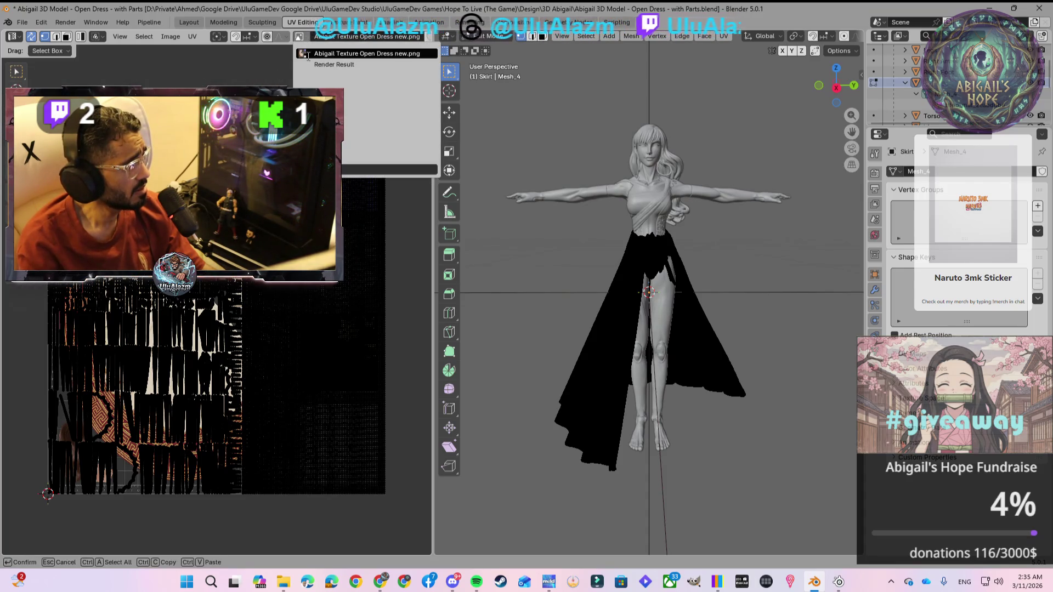
key(Escape)
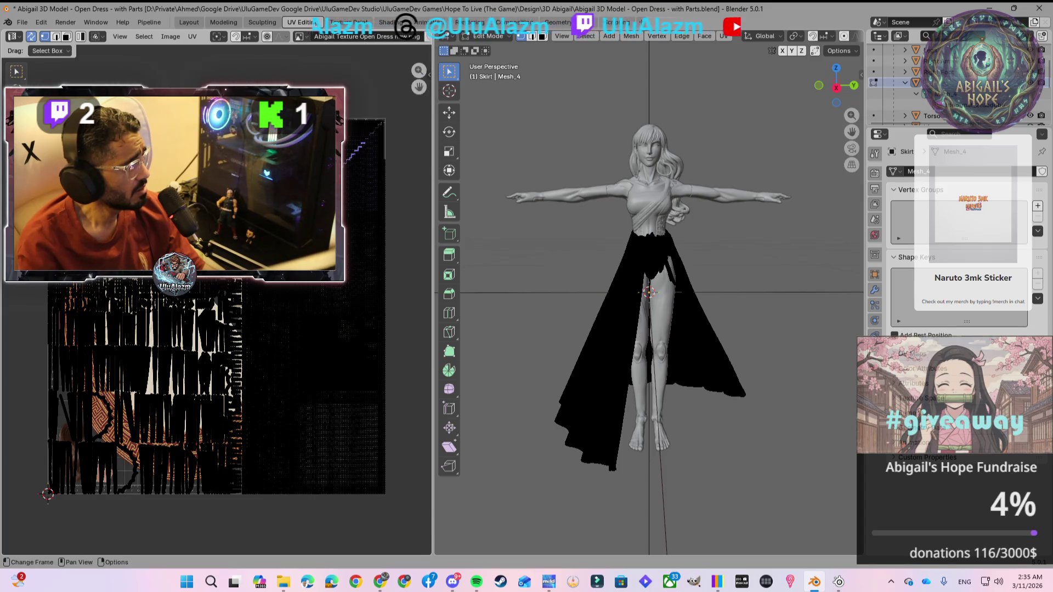
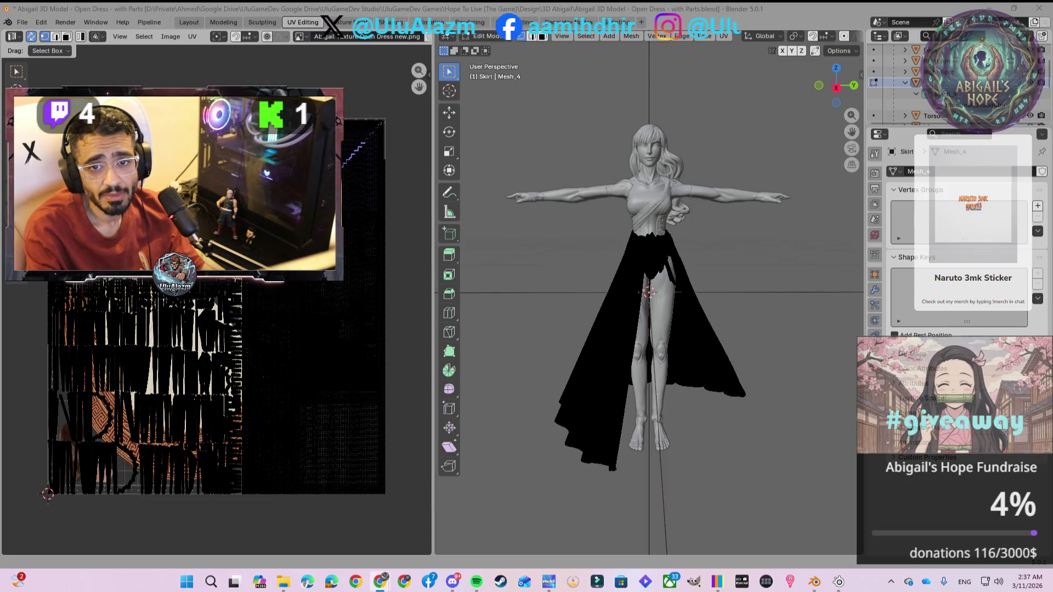
Bring the browser window with the Zorin OS homepage to the front over Blender
key(alt+Tab)
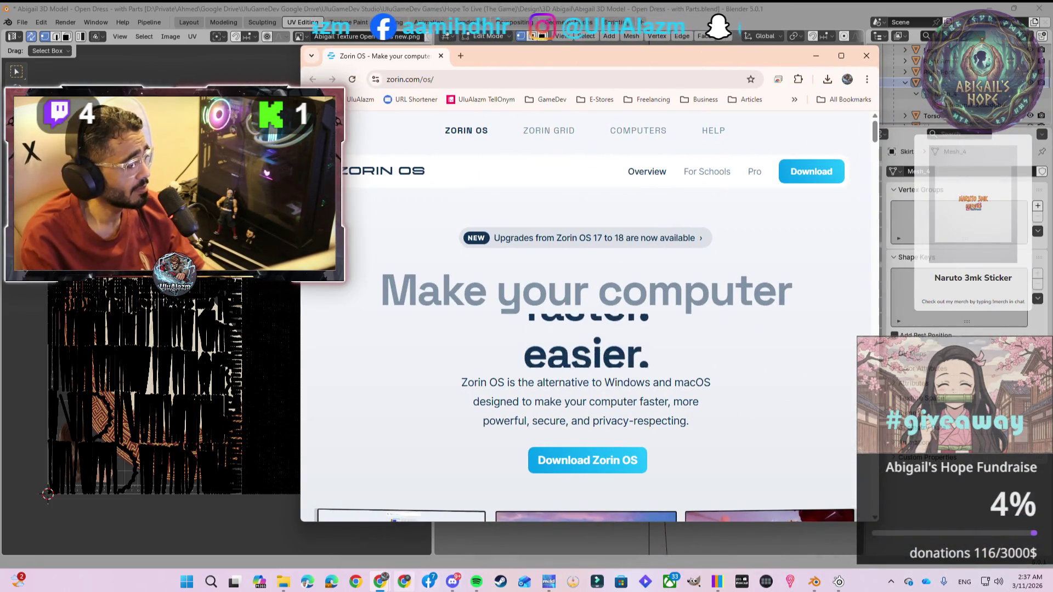
mouse_move(386, 586)
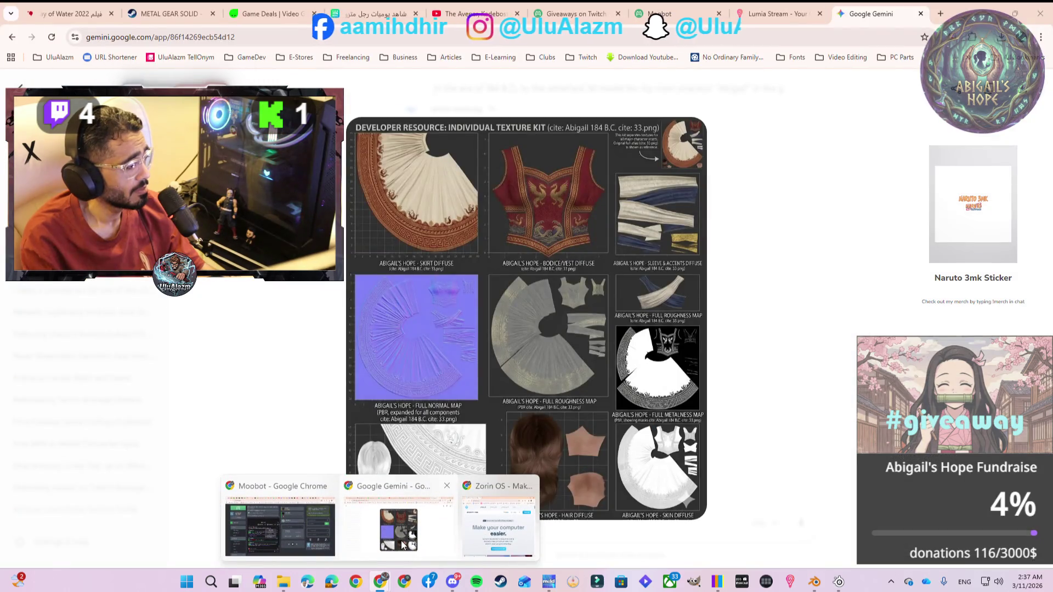
click(400, 541)
Merge the Zorin OS tab into the main Chrome window and scroll through the zorin.com/os homepage
key(alt+Tab)
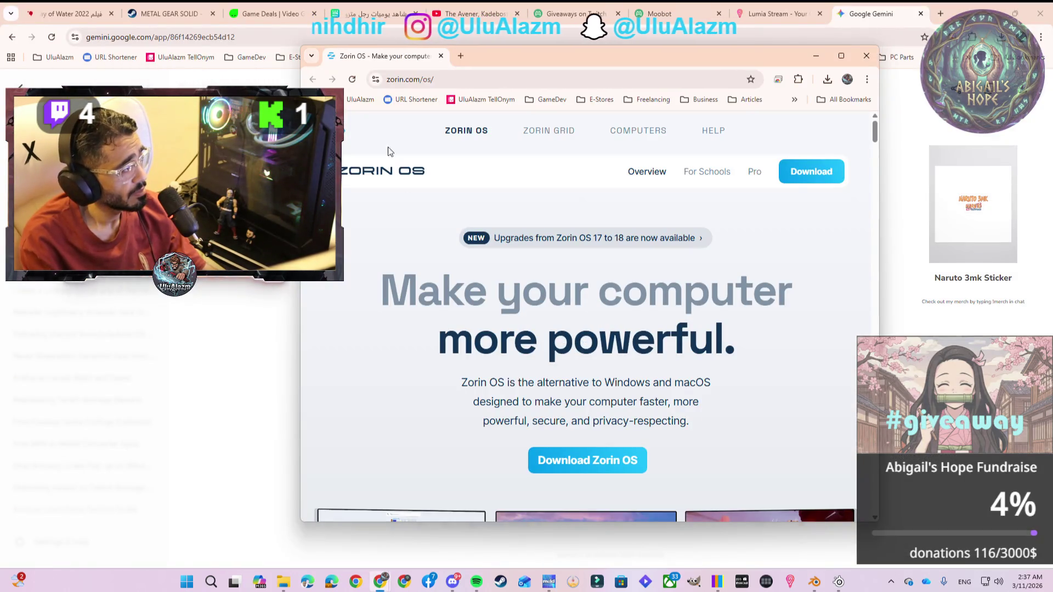
mouse_move(425, 64)
mouse_down()
mouse_move(705, 71)
mouse_move(880, 16)
mouse_up()
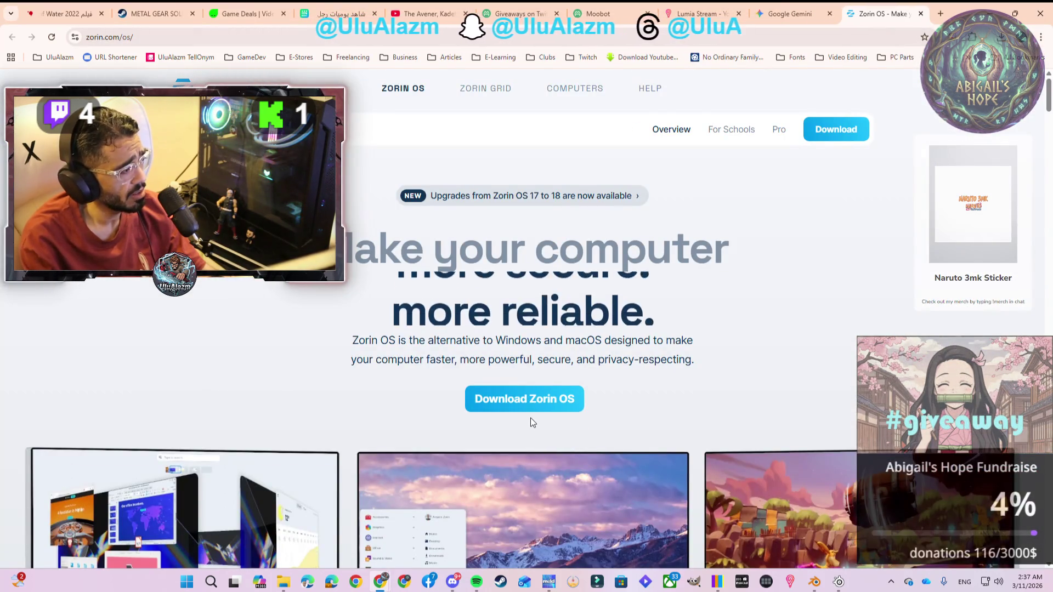
scroll(494, 422, down, 4)
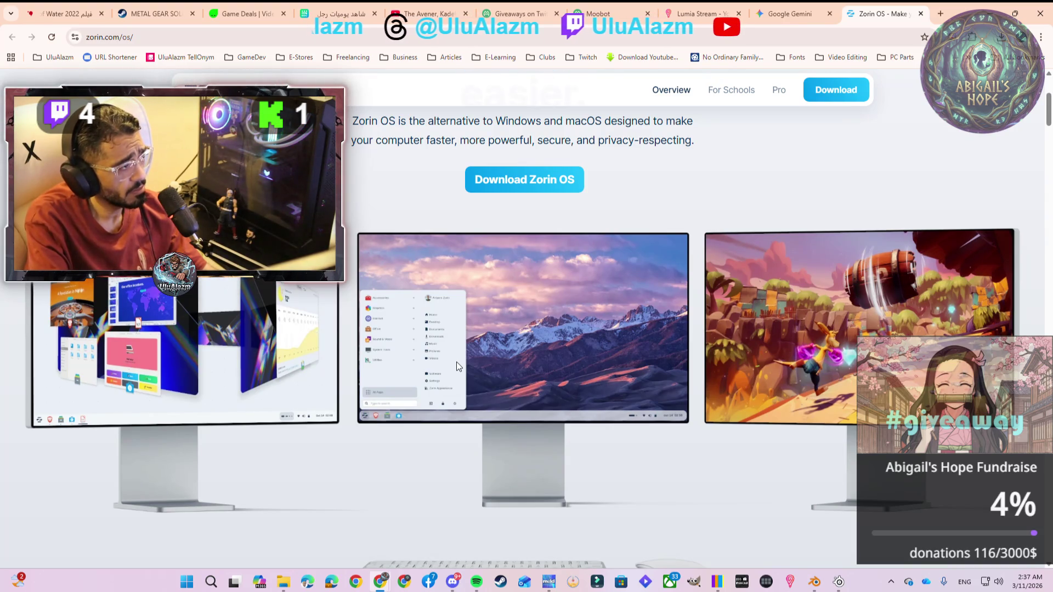
scroll(462, 357, up, 4)
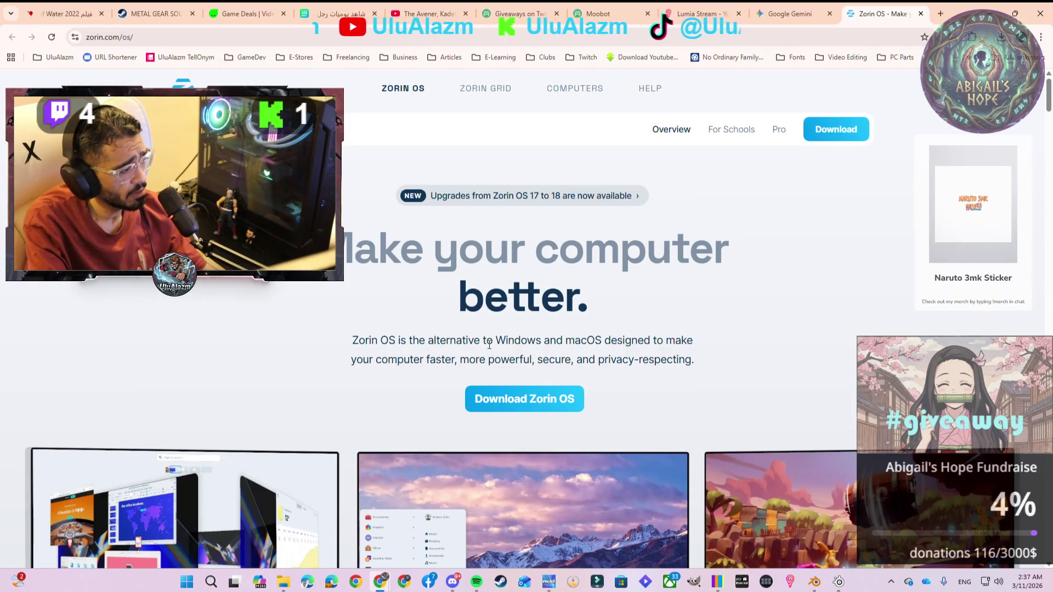
scroll(487, 357, down, 2)
scroll(489, 360, down, 9)
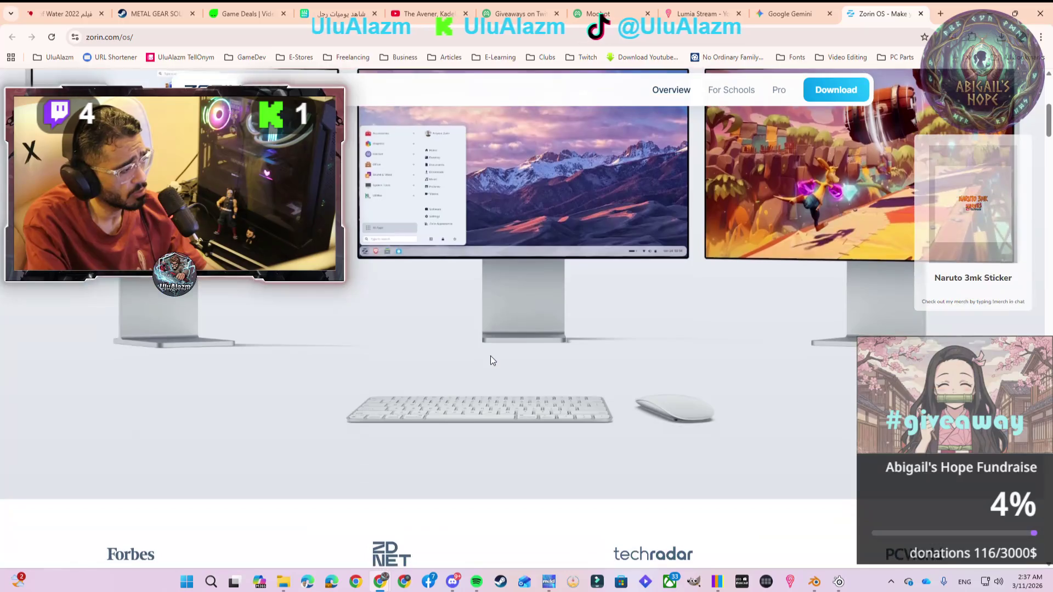
scroll(492, 362, down, 1)
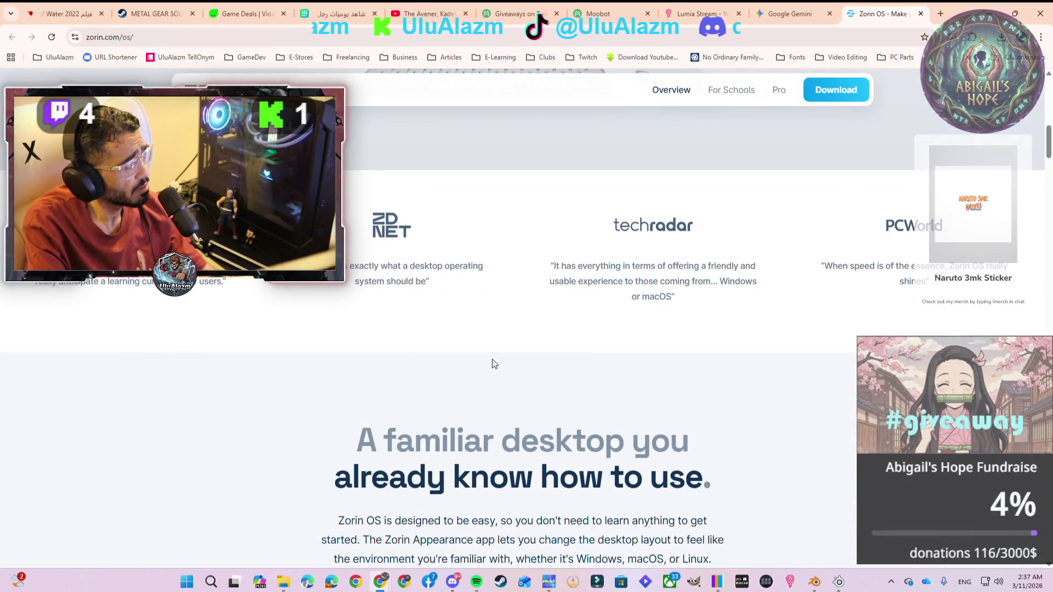
scroll(492, 362, up, 8)
scroll(585, 271, up, 5)
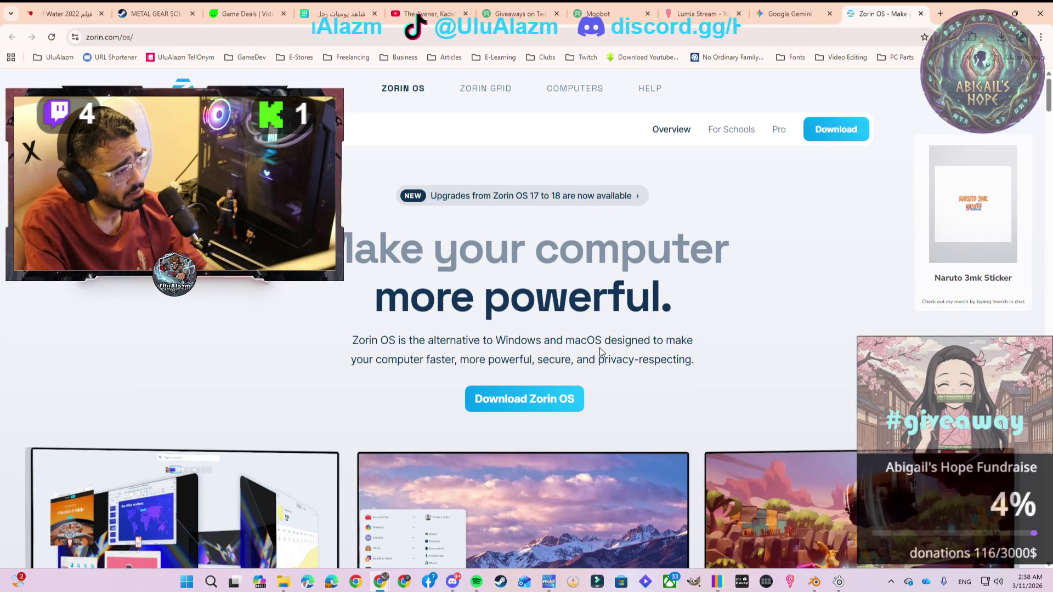
Open the 'Upgrades from Zorin OS 17 to 18 are now available' post and read to its closing thanks
click(574, 196)
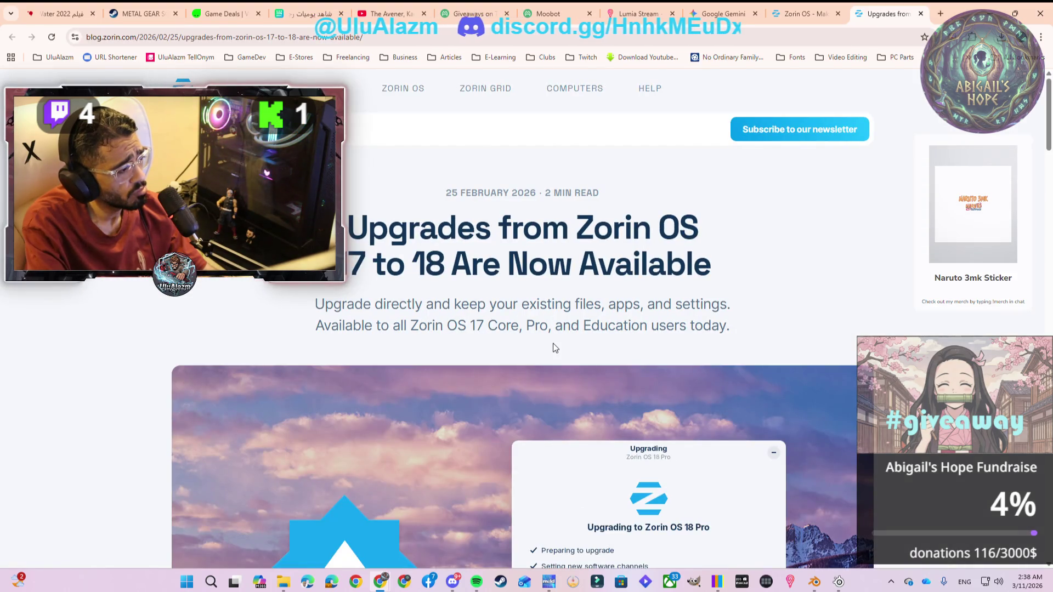
scroll(558, 340, down, 4)
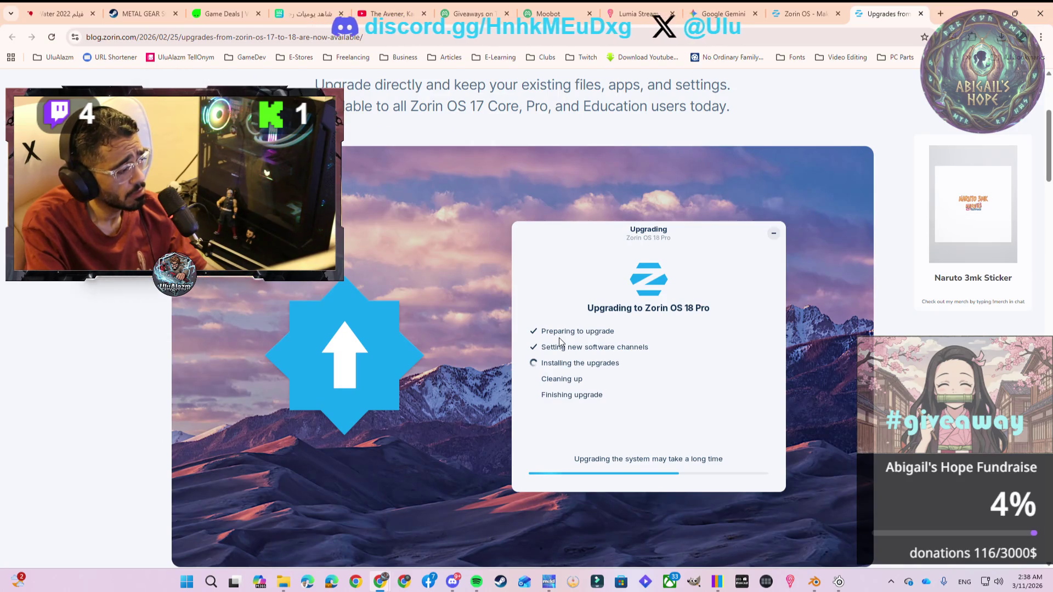
scroll(559, 338, down, 6)
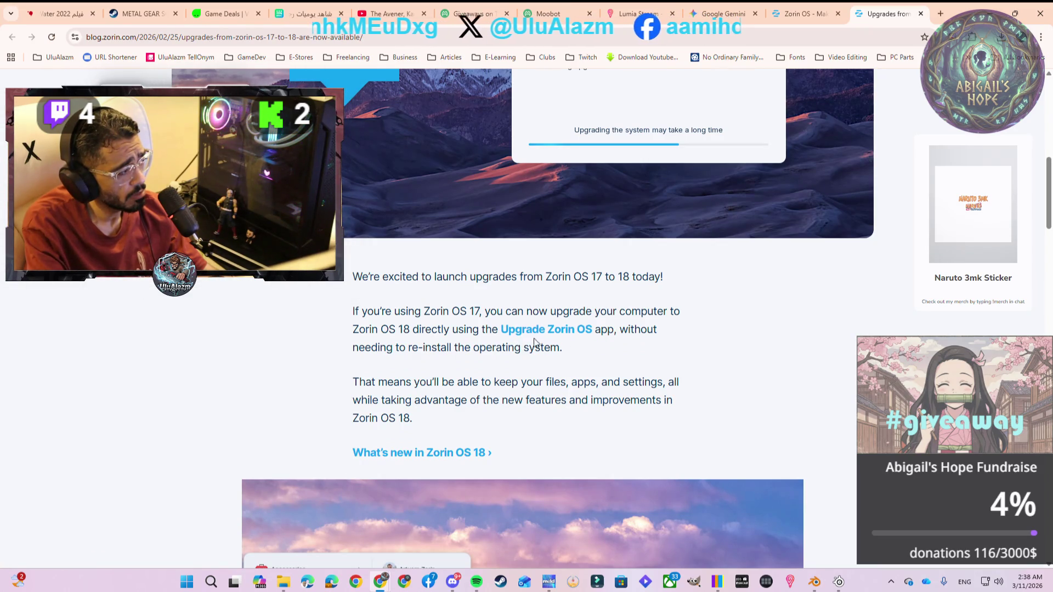
scroll(355, 336, down, 3)
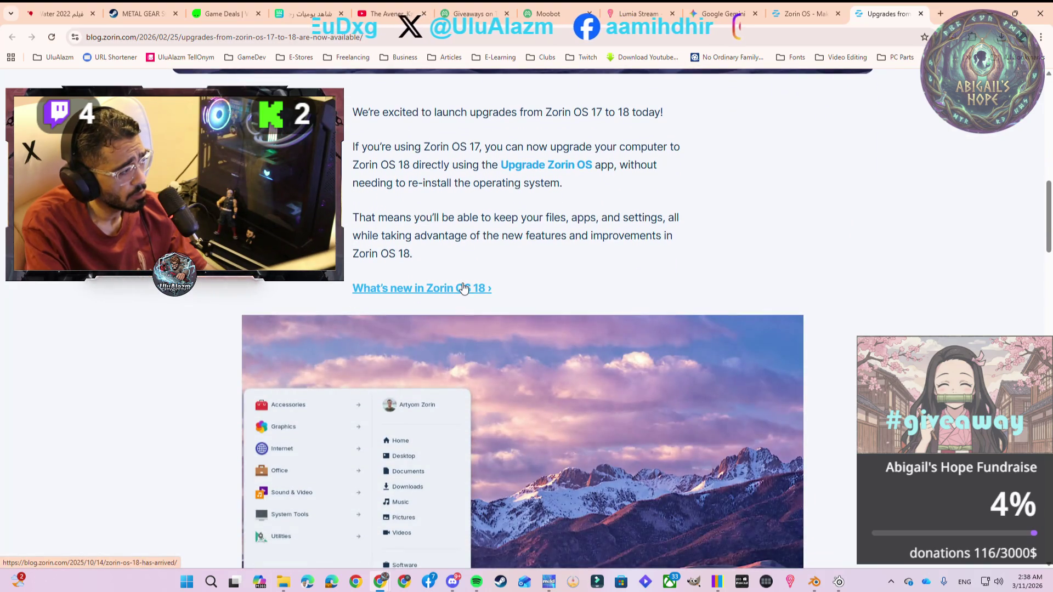
scroll(450, 297, down, 9)
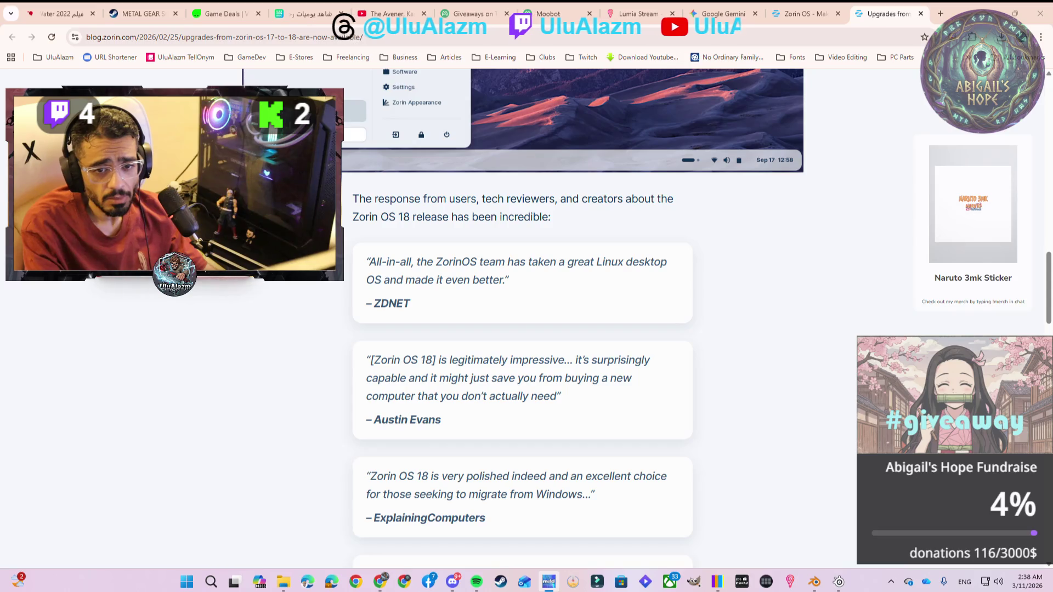
scroll(737, 362, down, 5)
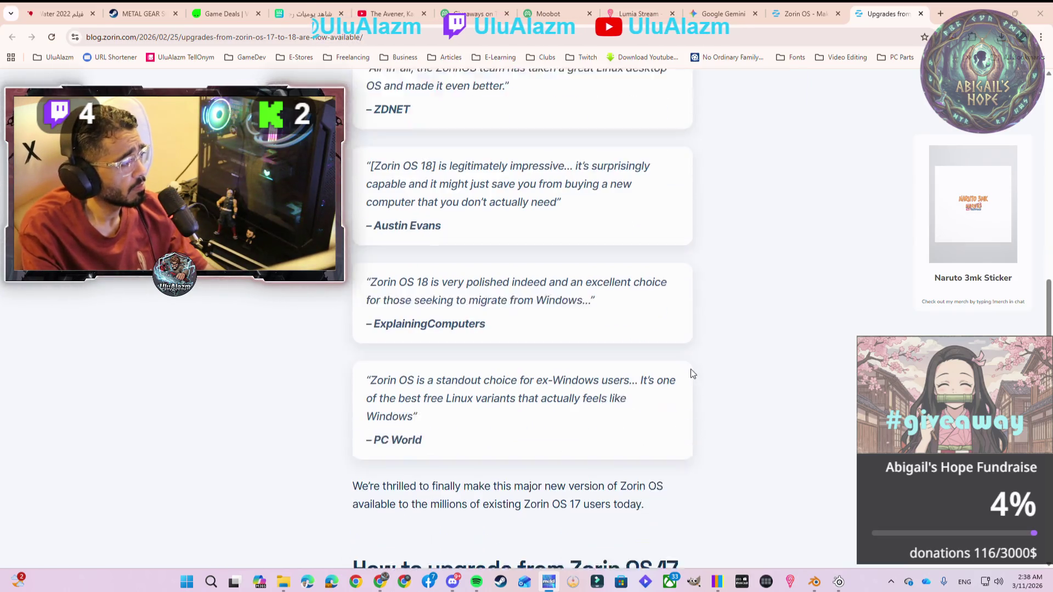
scroll(683, 368, down, 2)
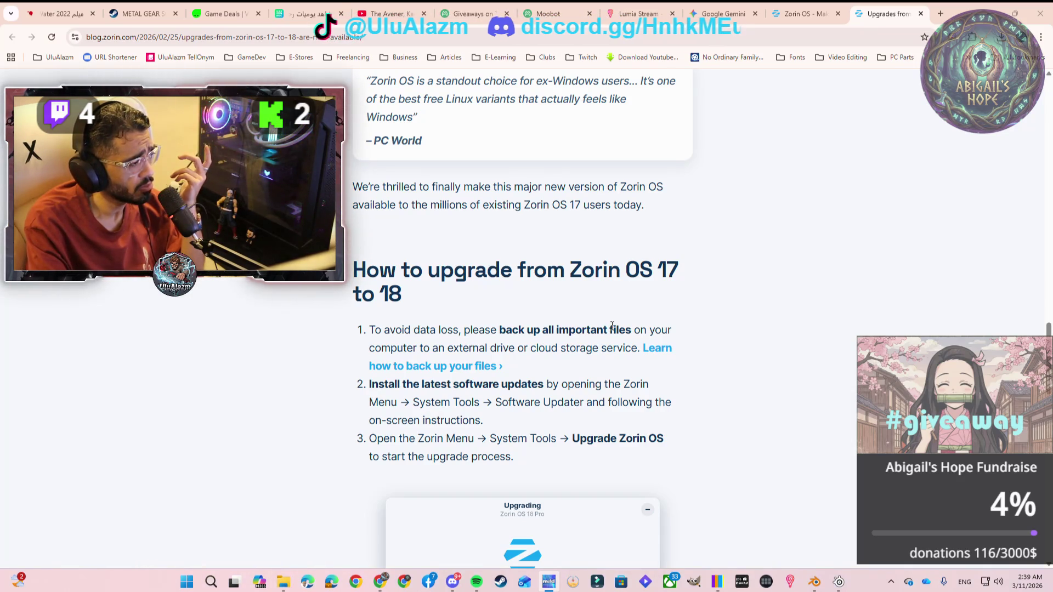
scroll(613, 326, down, 2)
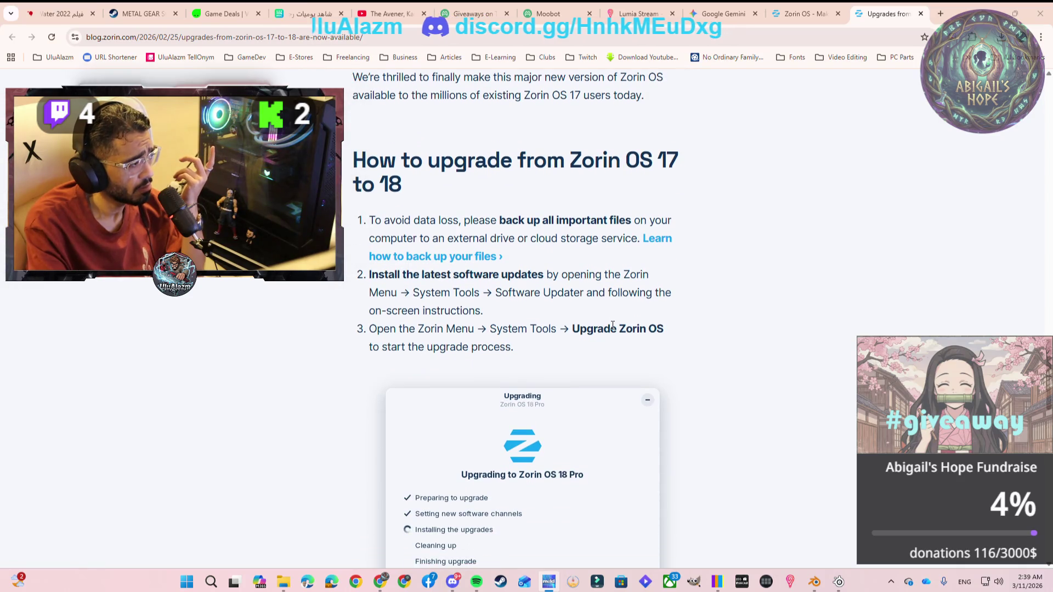
scroll(612, 326, down, 2)
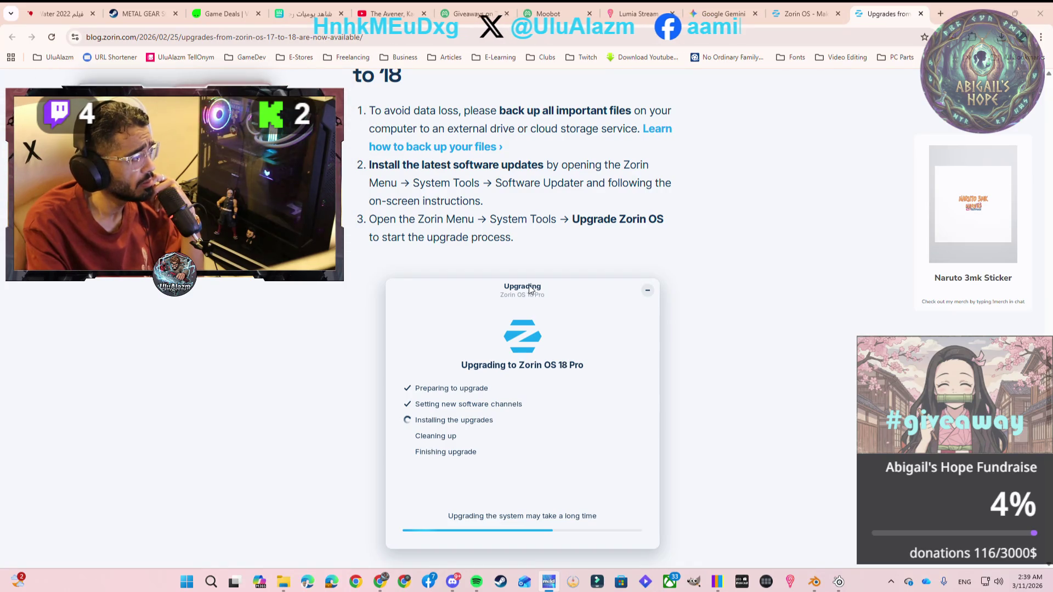
scroll(539, 266, down, 4)
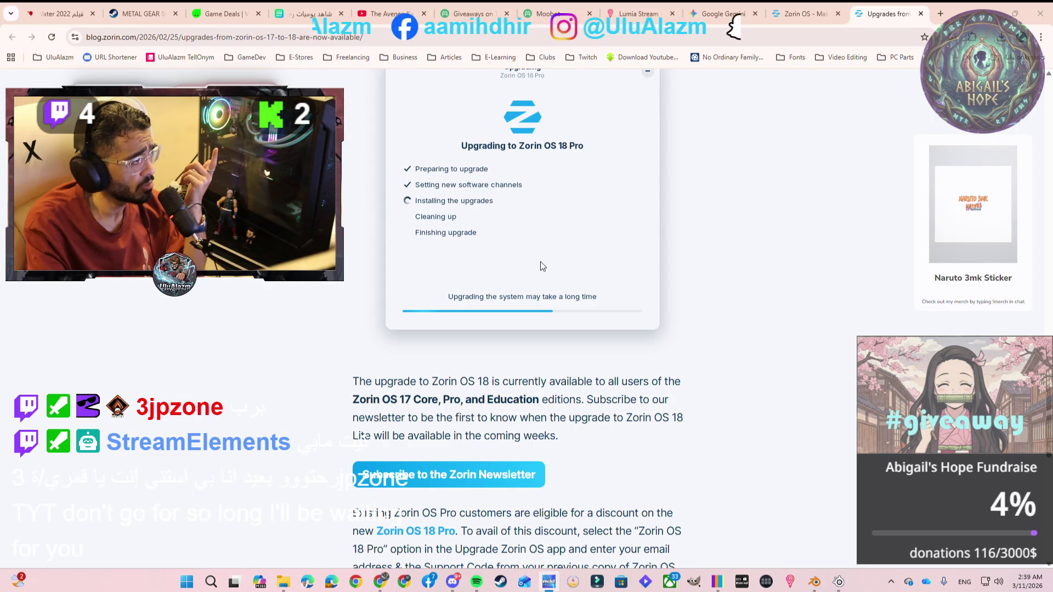
scroll(540, 266, down, 2)
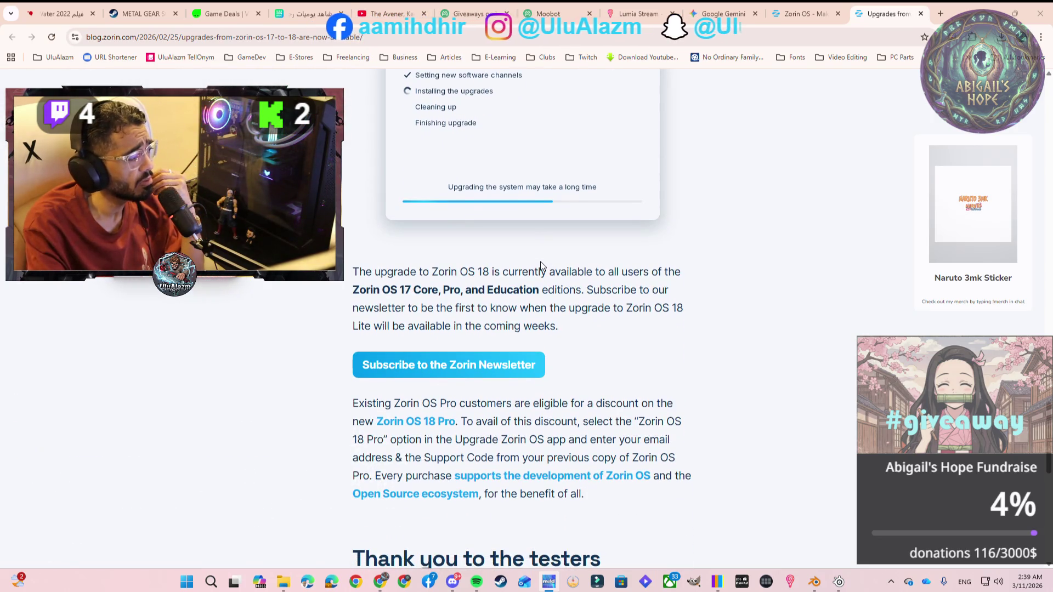
scroll(540, 262, down, 8)
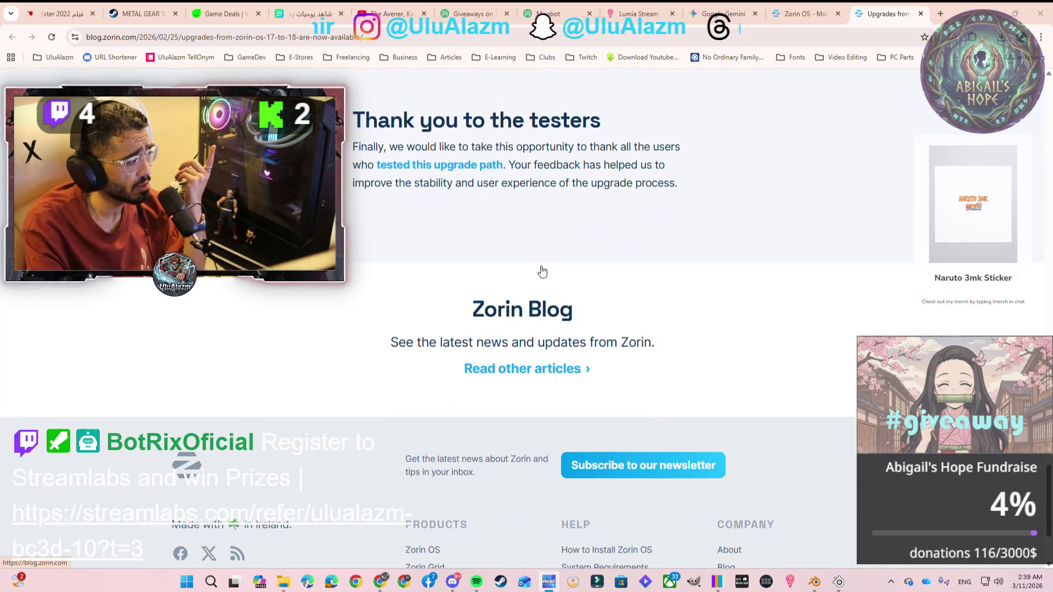
Go back from the upgrade post to the Install Zorin OS help guide and start reading
scroll(542, 270, down, 2)
key(alt+Left)
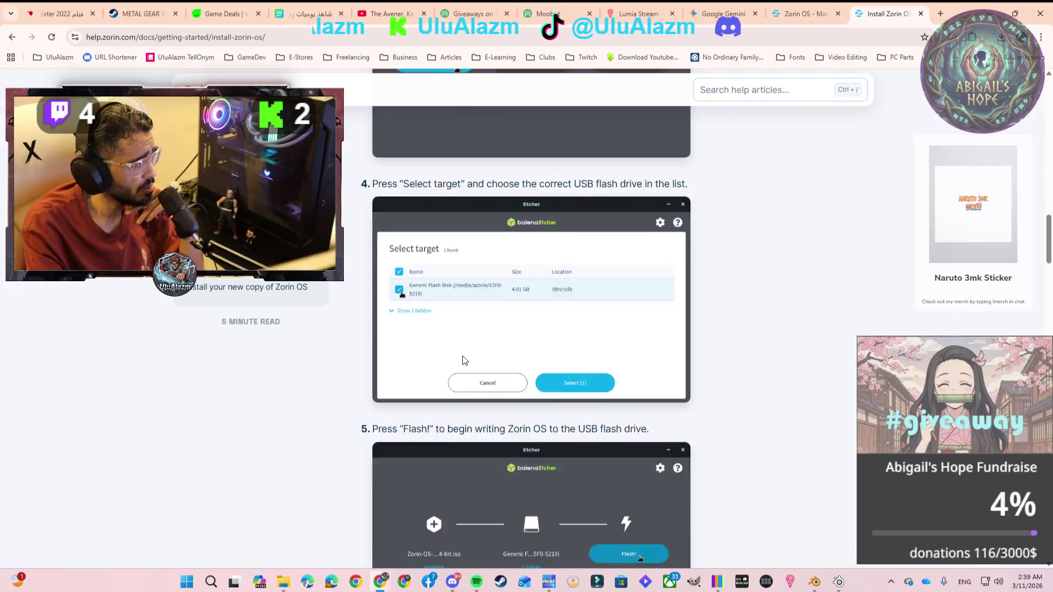
scroll(469, 354, down, 8)
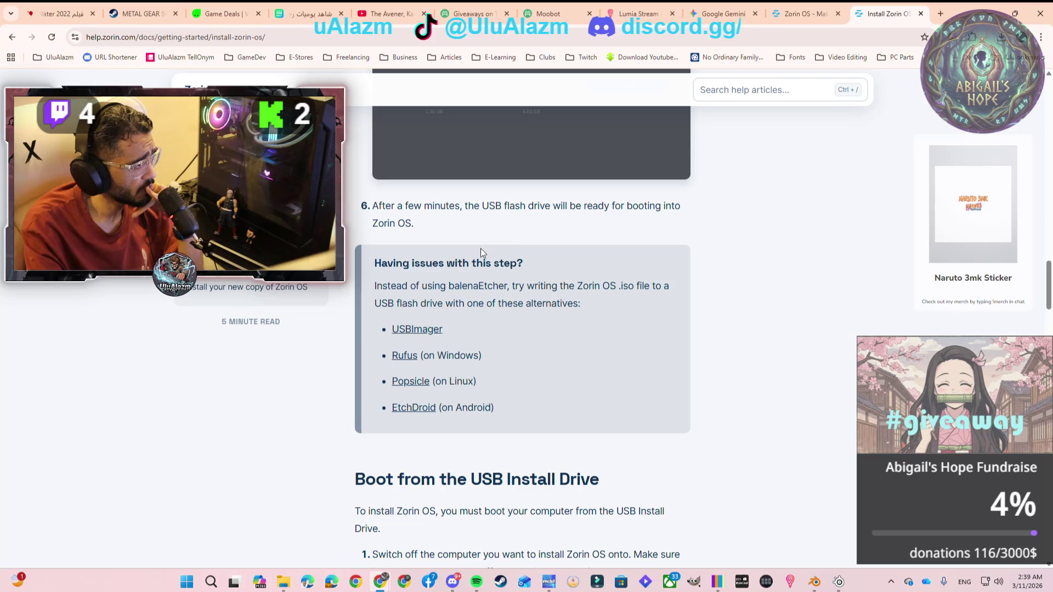
scroll(481, 250, down, 5)
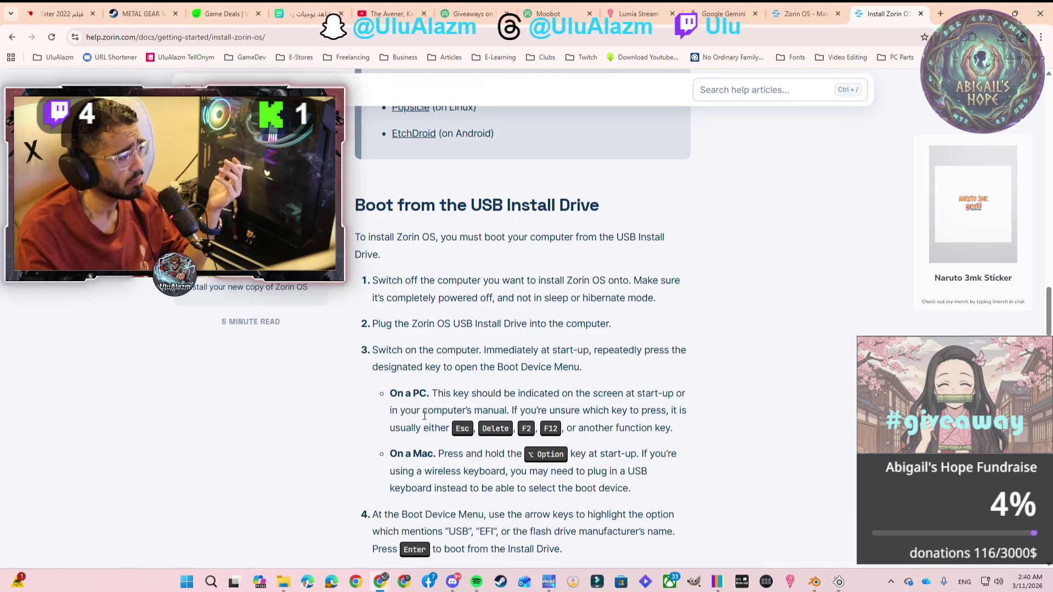
scroll(439, 415, down, 3)
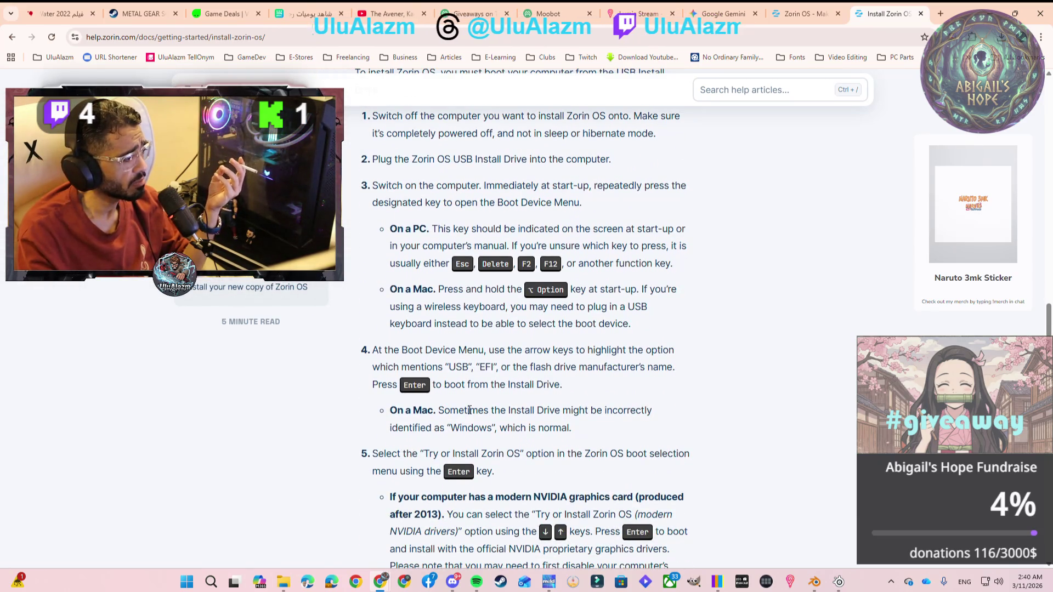
Read the guide's boot and installation steps to the final step, then scroll back up
scroll(469, 410, down, 2)
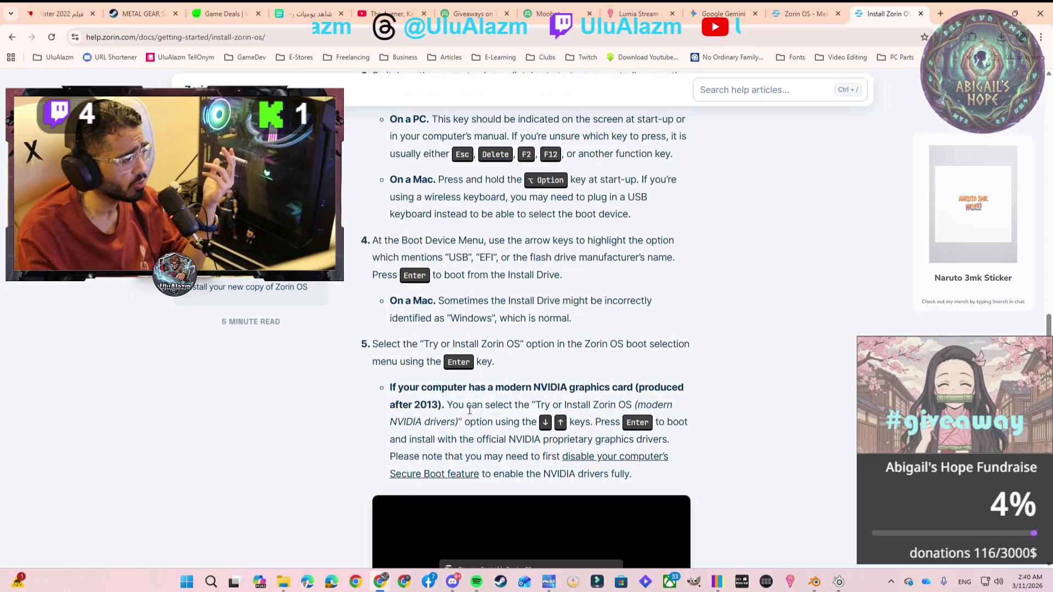
scroll(470, 410, down, 4)
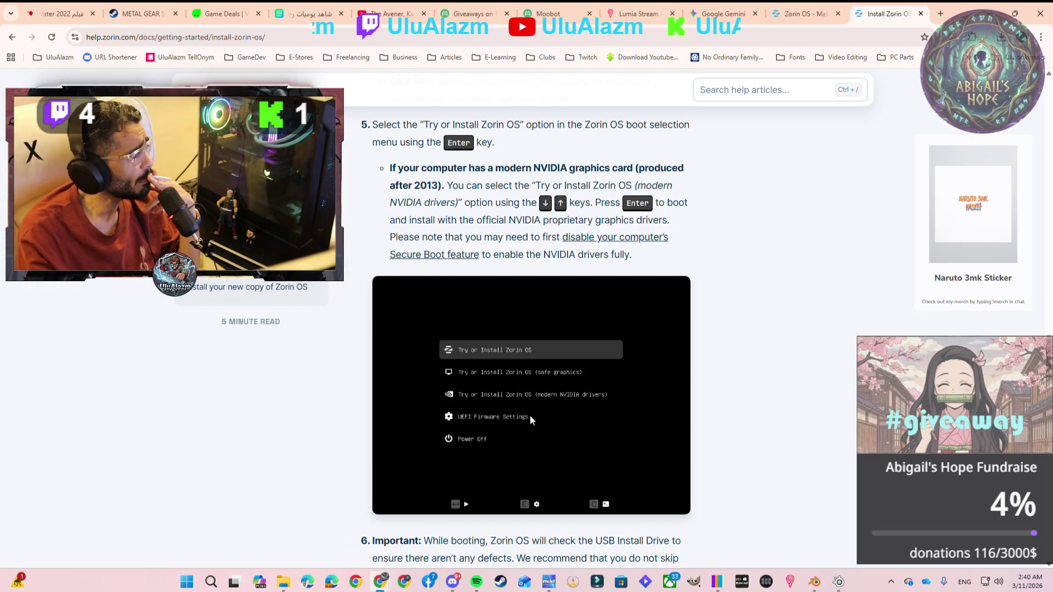
scroll(504, 404, down, 5)
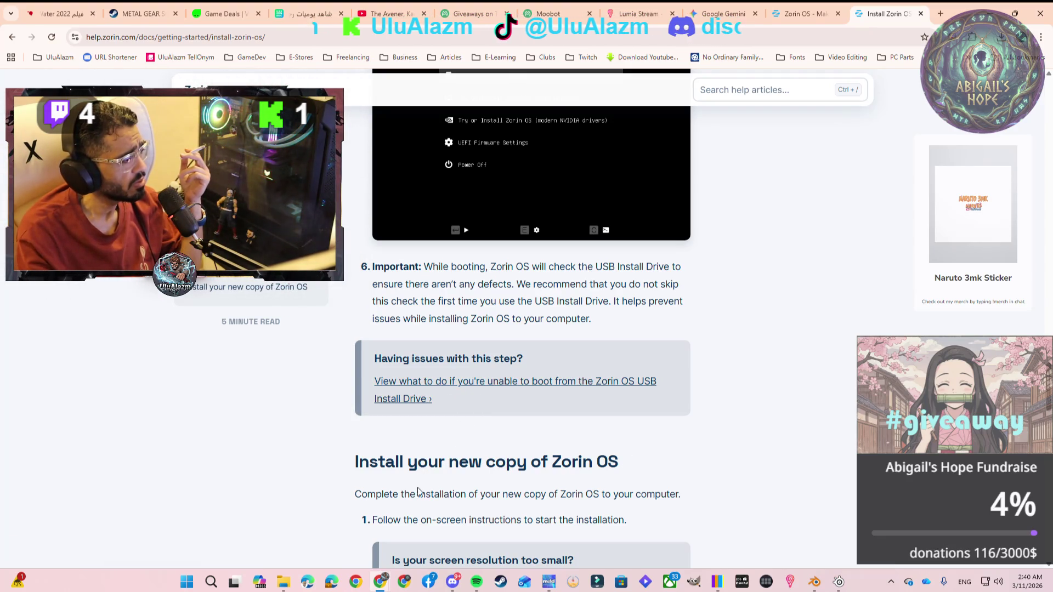
scroll(514, 481, down, 3)
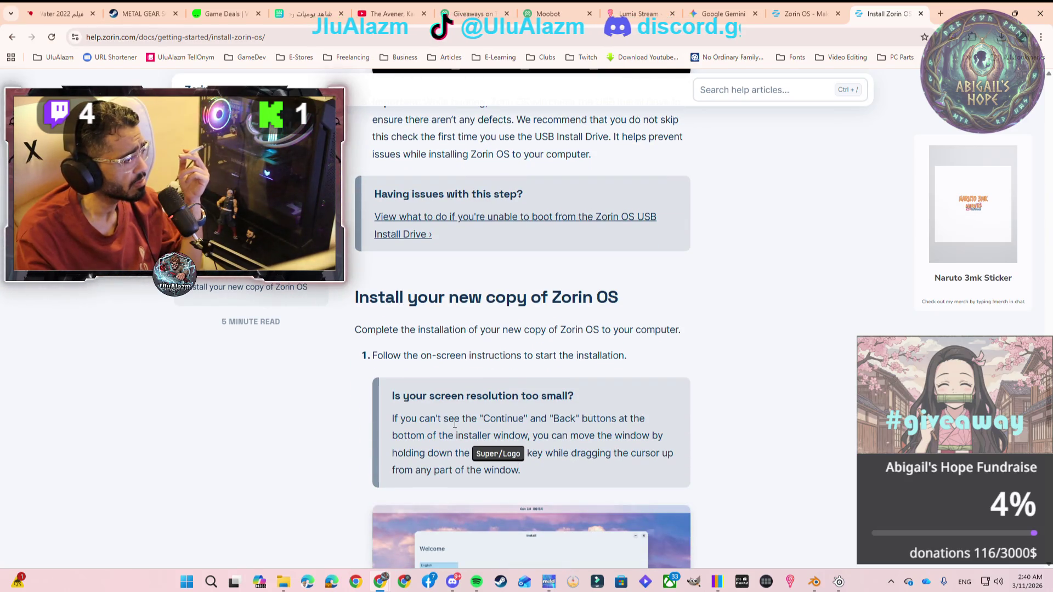
scroll(455, 424, down, 1)
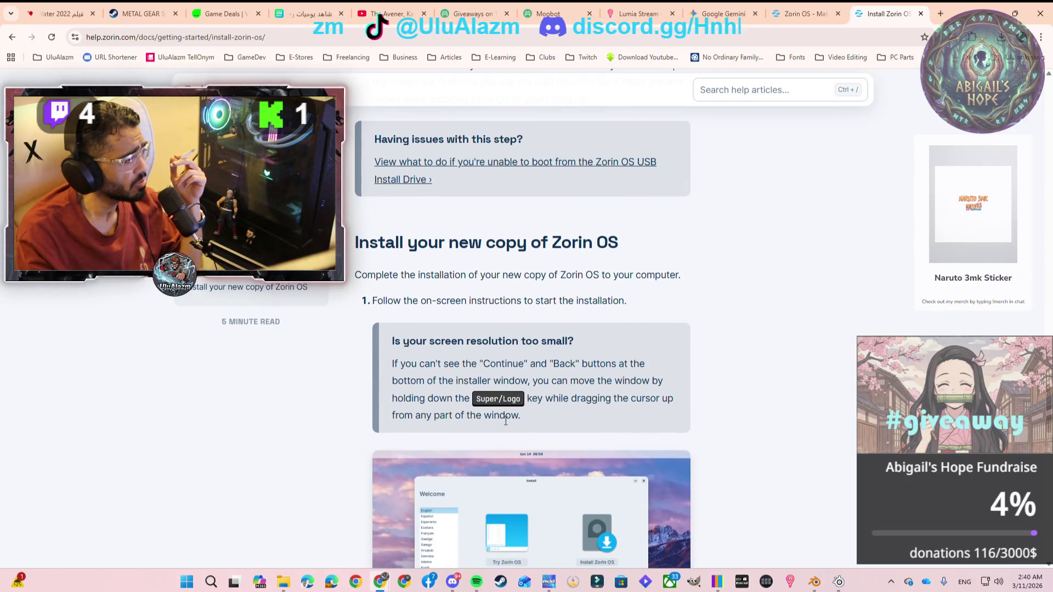
scroll(506, 421, down, 3)
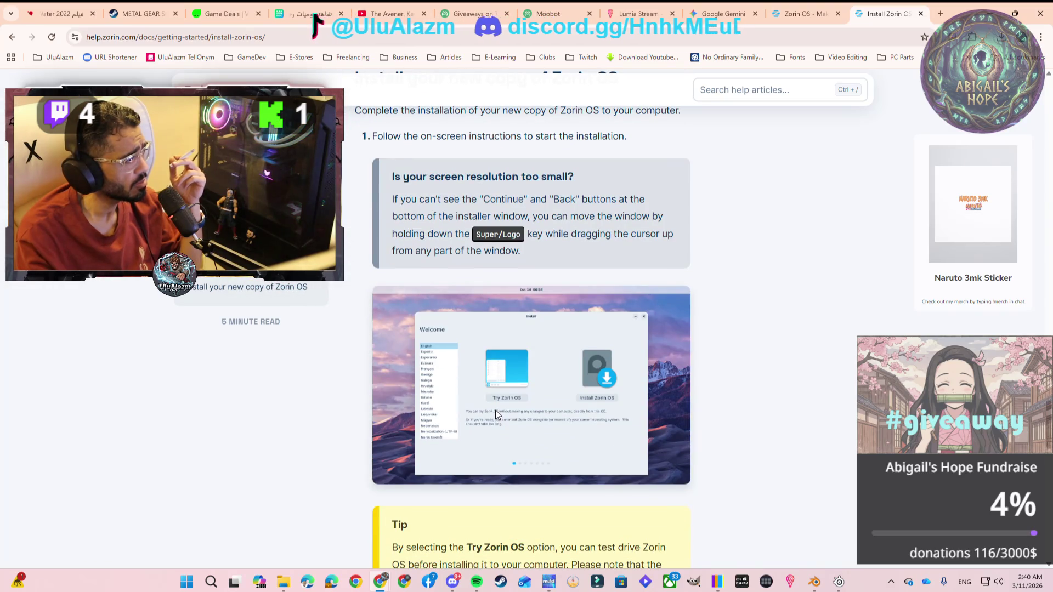
scroll(492, 377, down, 6)
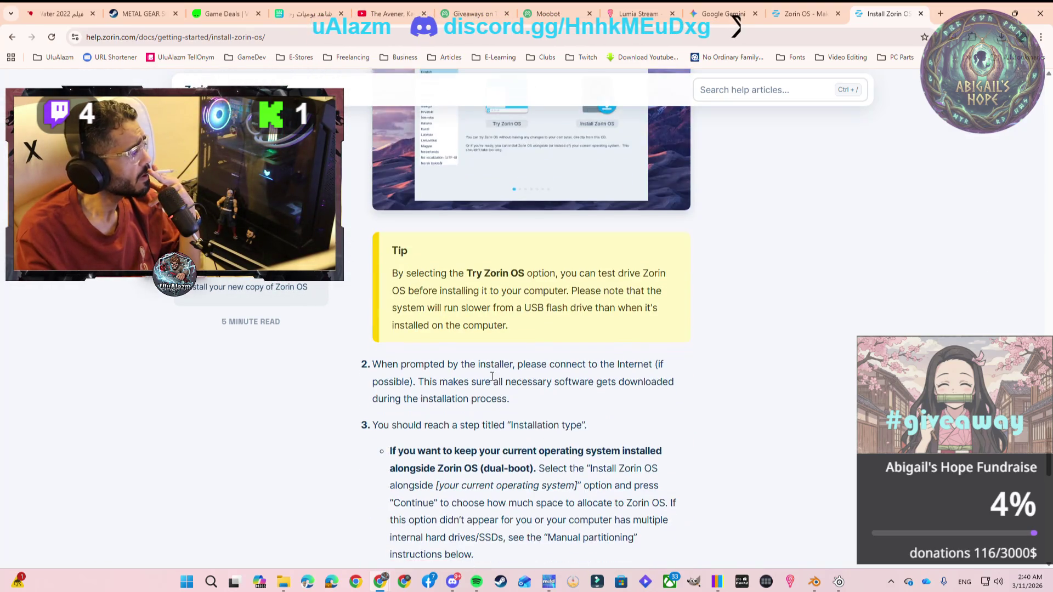
scroll(492, 378, down, 1)
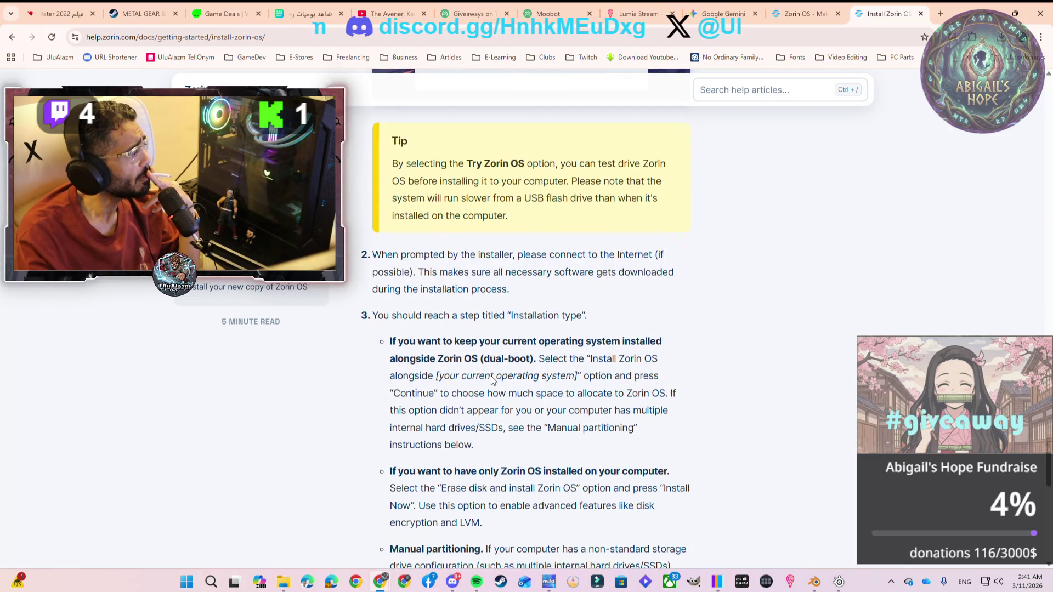
scroll(492, 377, down, 1)
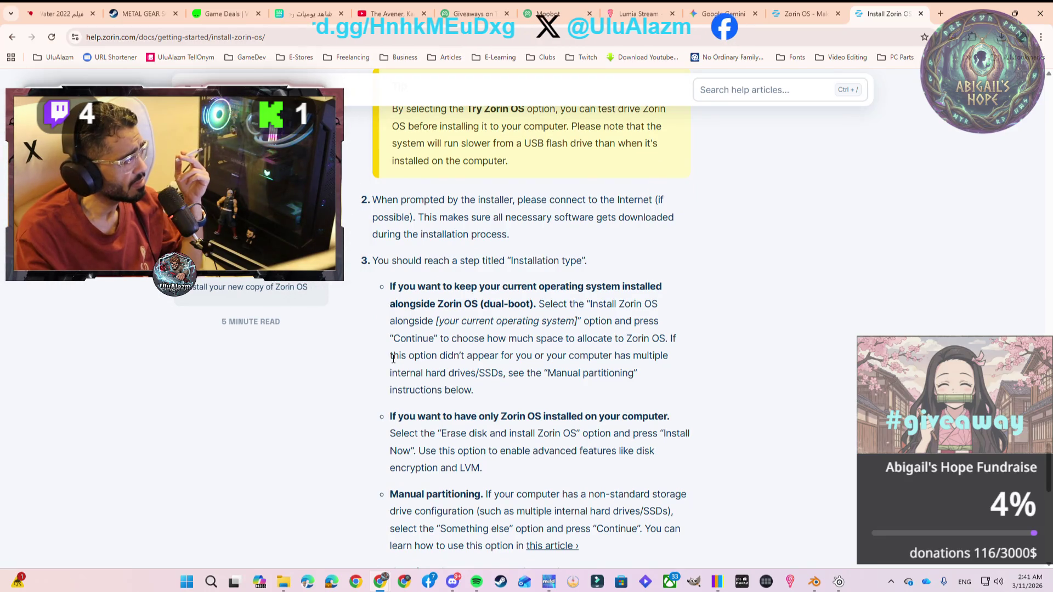
scroll(393, 359, down, 3)
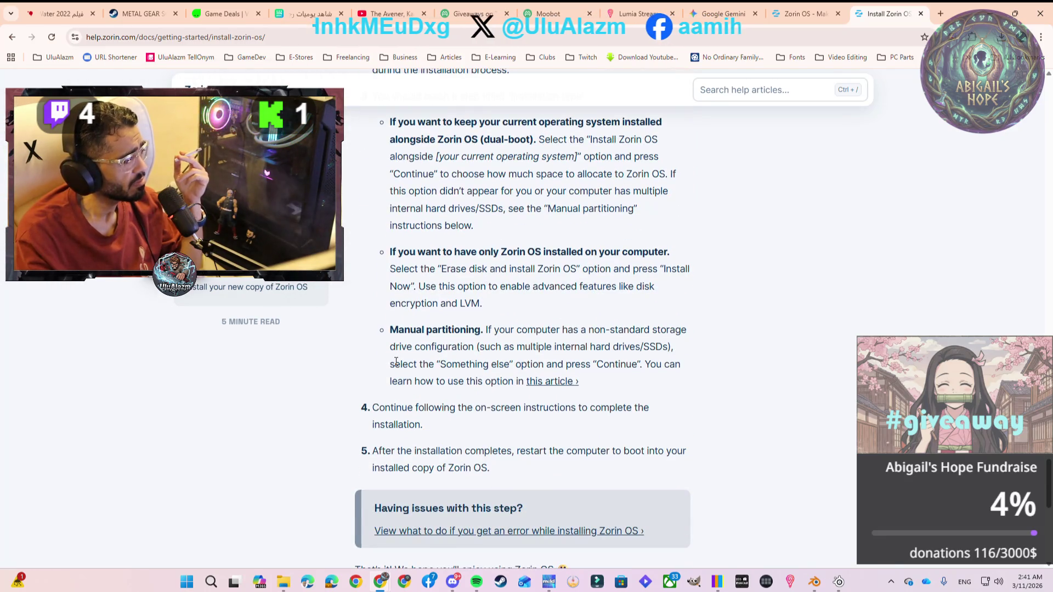
scroll(396, 362, down, 5)
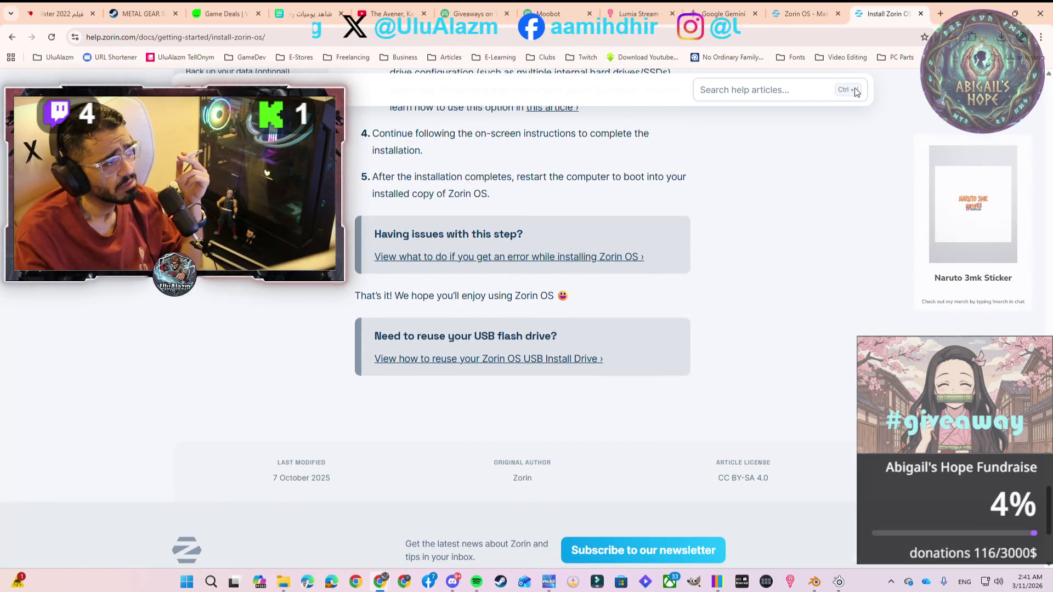
scroll(813, 280, up, 10)
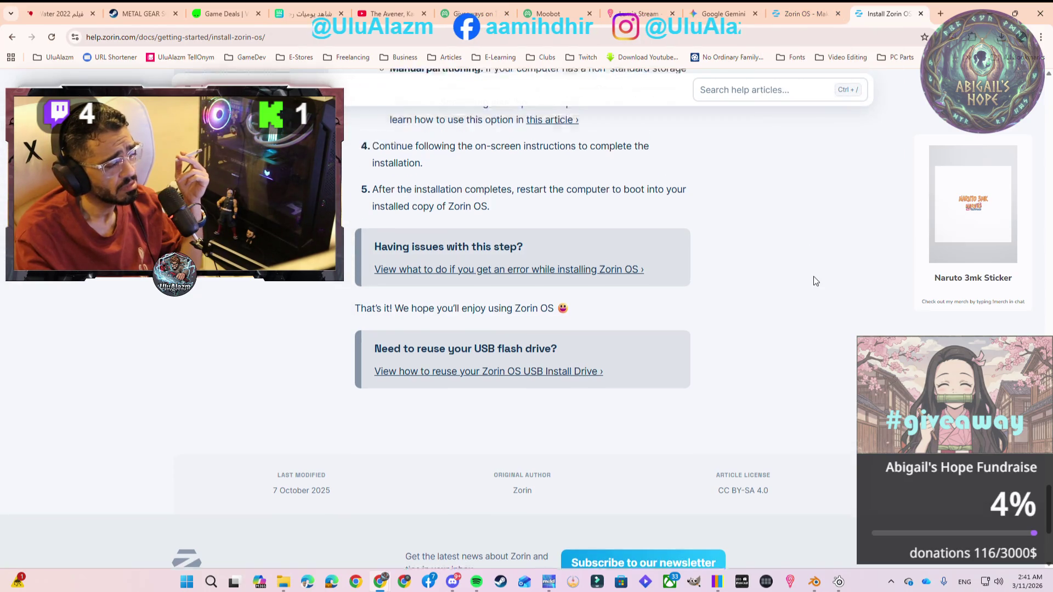
scroll(867, 168, up, 15)
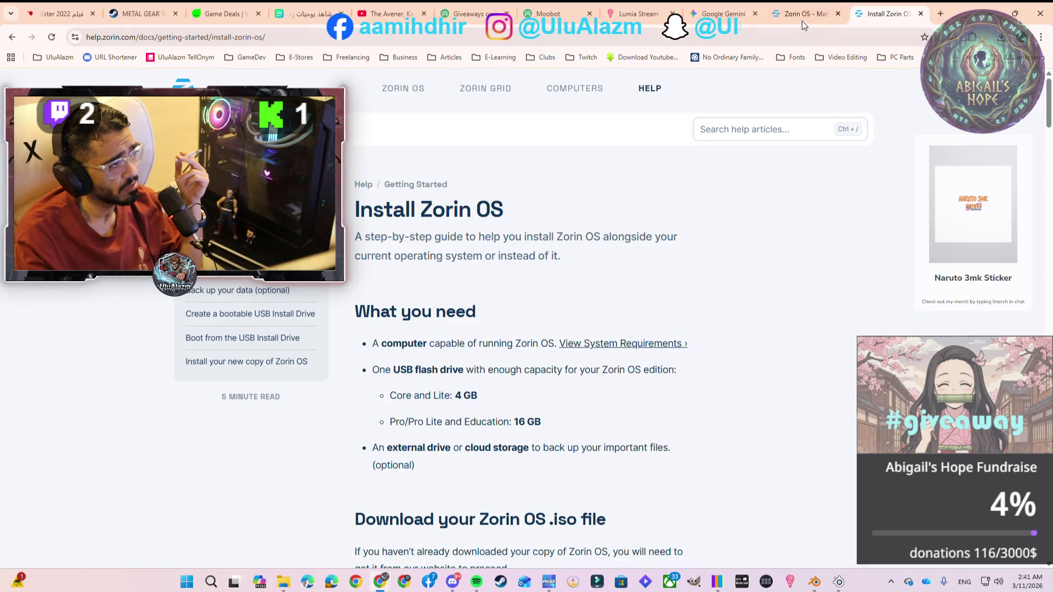
From the homepage tab, open zorin.com/os/download and view the $47.99 Pro, Core and Education options
click(803, 15)
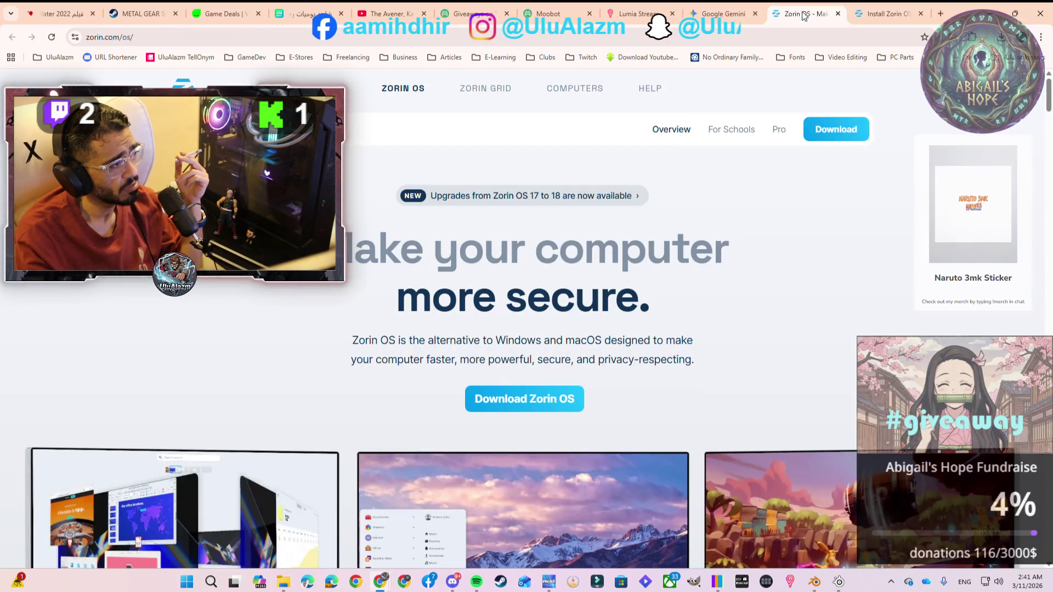
click(552, 407)
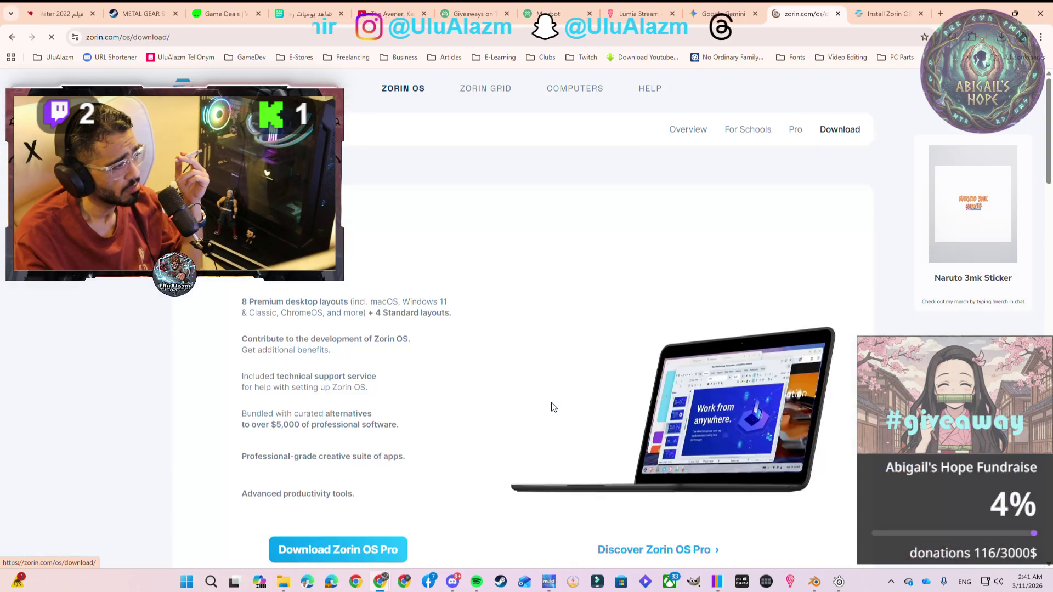
scroll(485, 401, down, 5)
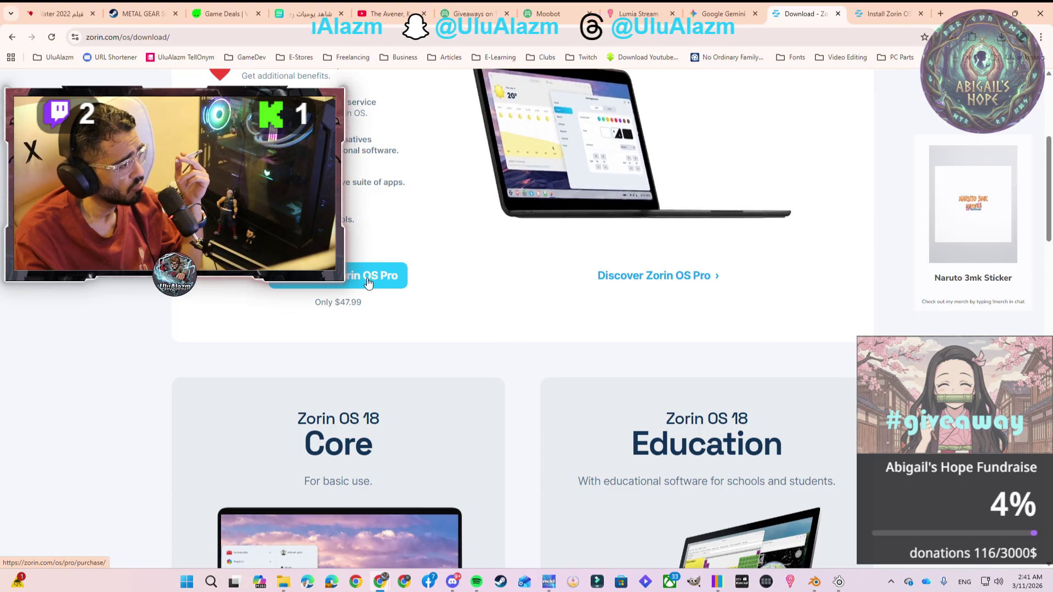
scroll(311, 305, up, 3)
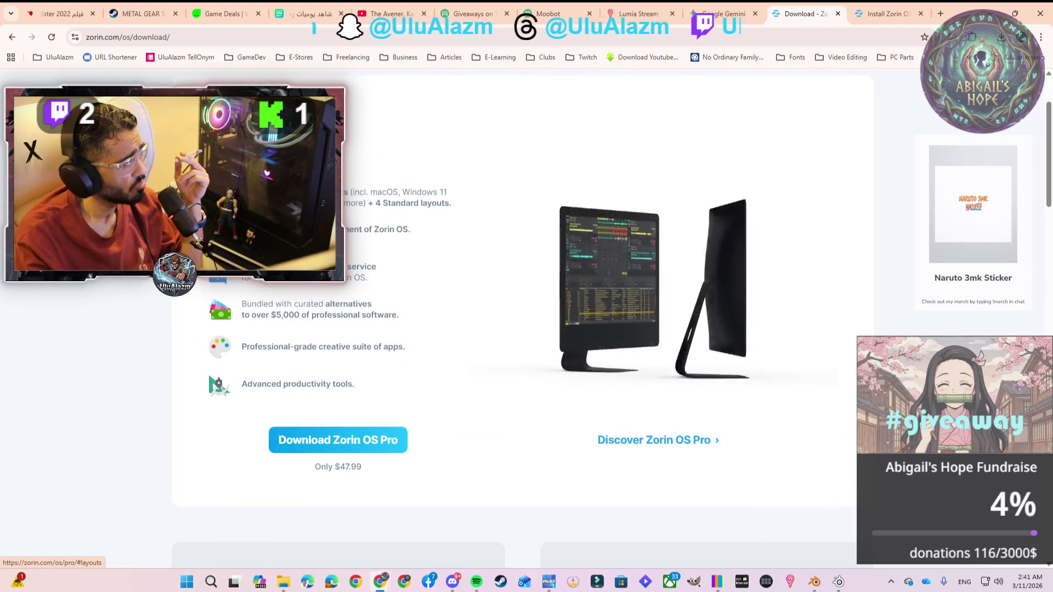